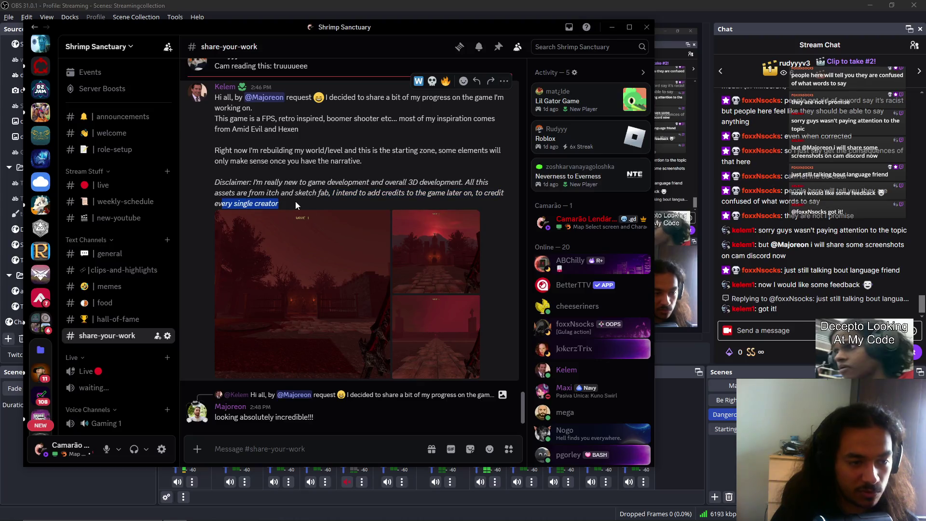
Step: Open the post's first screenshot, the red-tinted castle courtyard, at full size in Discord
{"action": "left_click", "coordinate": [307, 205]}
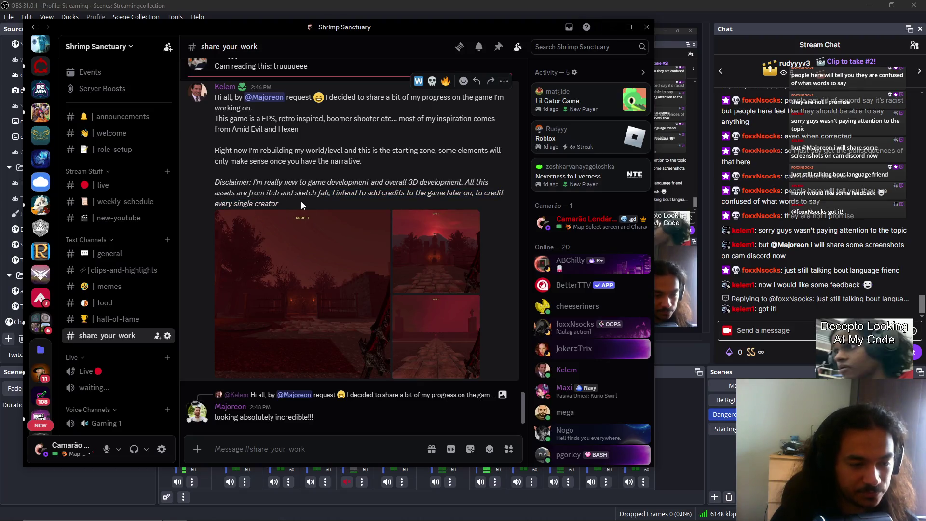
{"action": "left_click", "coordinate": [324, 288]}
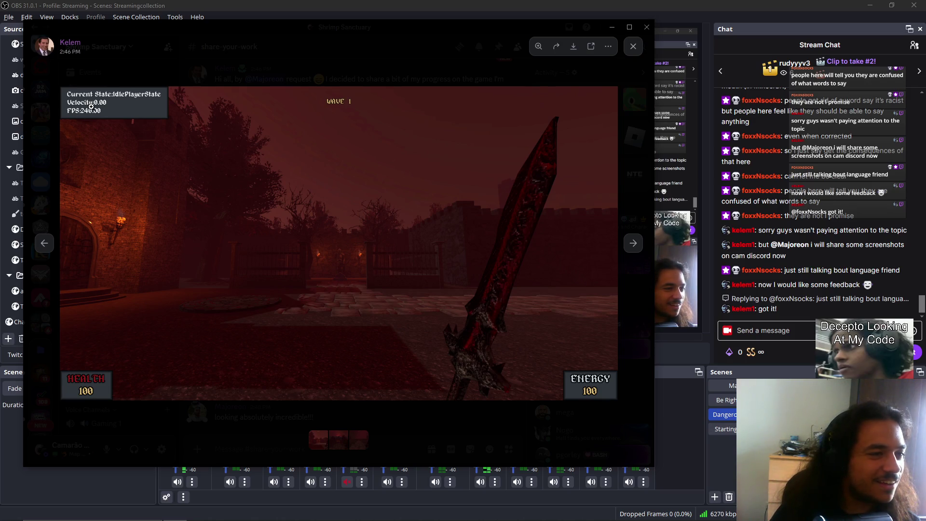
Step: Move on to the church screenshot, zoom in on the church, then zoom back out
{"action": "left_click", "coordinate": [295, 173]}
{"action": "left_click", "coordinate": [311, 236]}
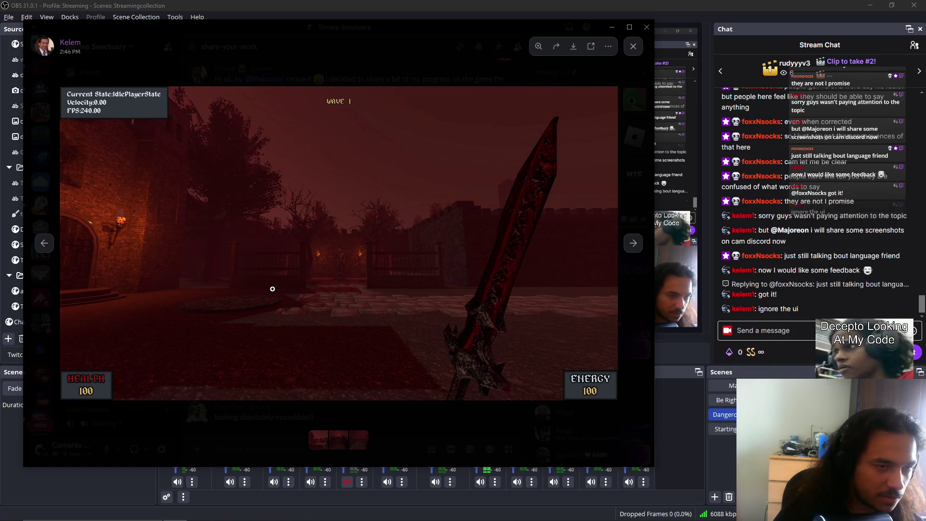
{"action": "left_click", "coordinate": [638, 245]}
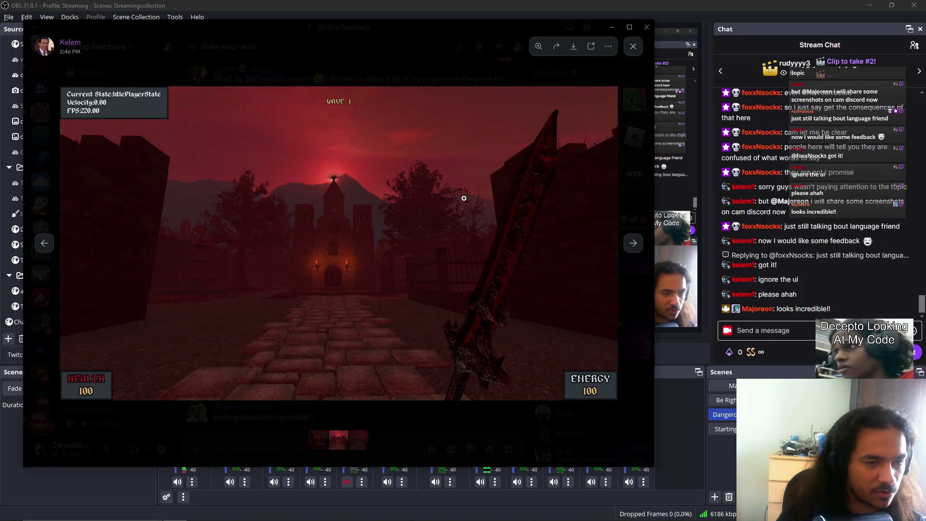
{"action": "left_click", "coordinate": [359, 195]}
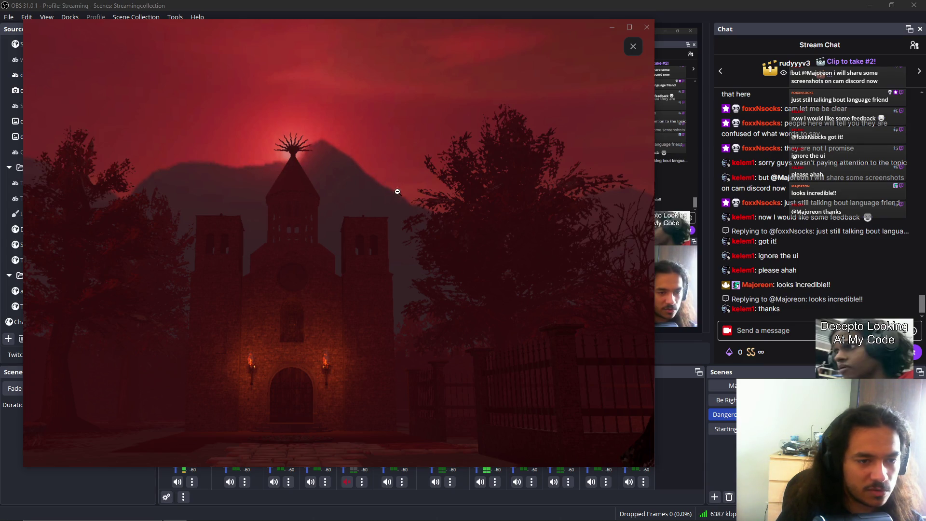
{"action": "left_click", "coordinate": [455, 240]}
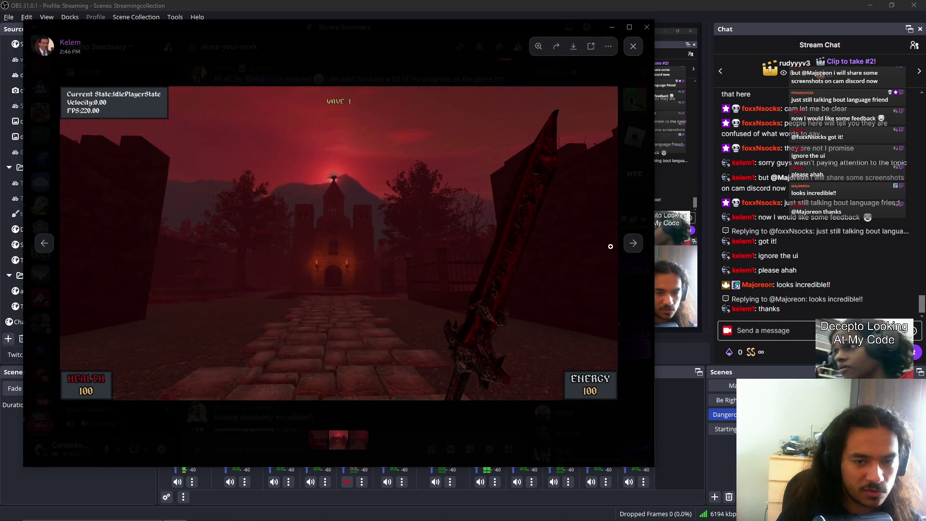
Step: Browse the stone road, castle and sword-path screenshots, then close the image viewer
{"action": "left_click", "coordinate": [633, 243]}
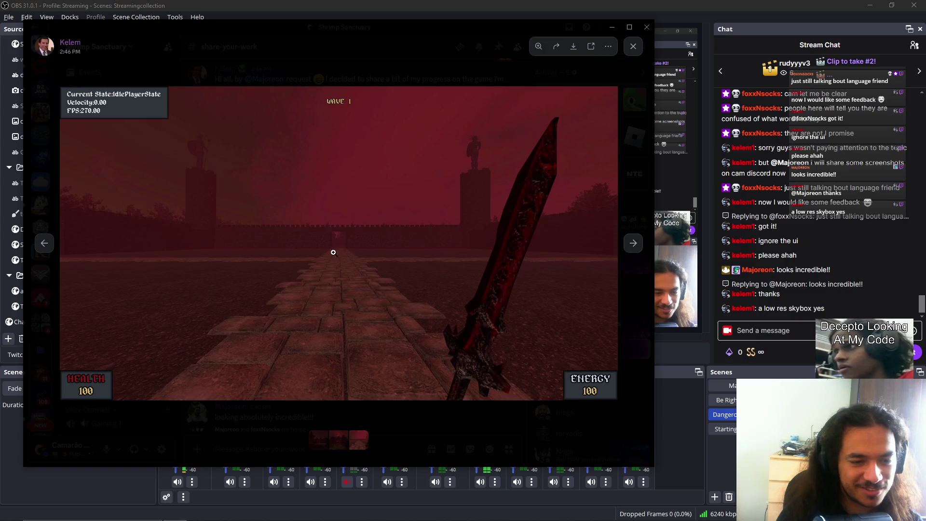
{"action": "left_click", "coordinate": [44, 244]}
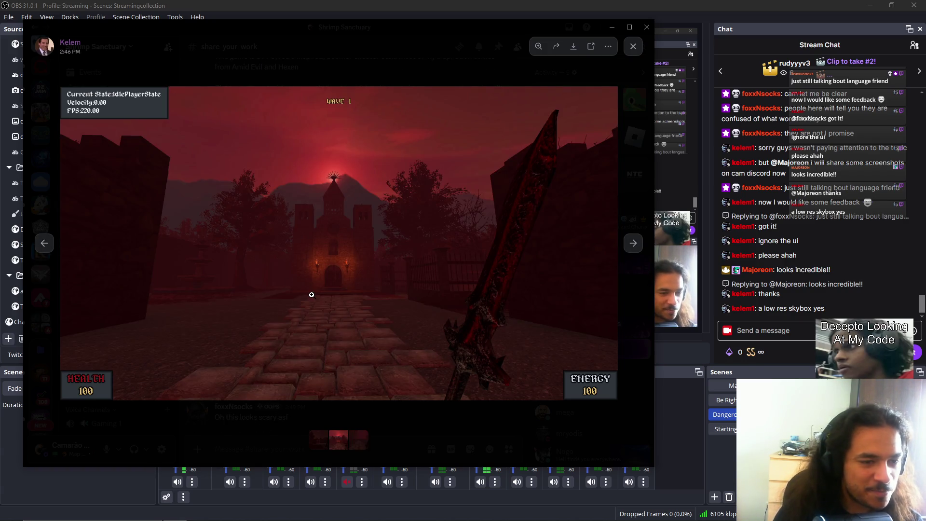
{"action": "left_click", "coordinate": [634, 246]}
{"action": "left_click", "coordinate": [633, 246]}
{"action": "left_click", "coordinate": [632, 247]}
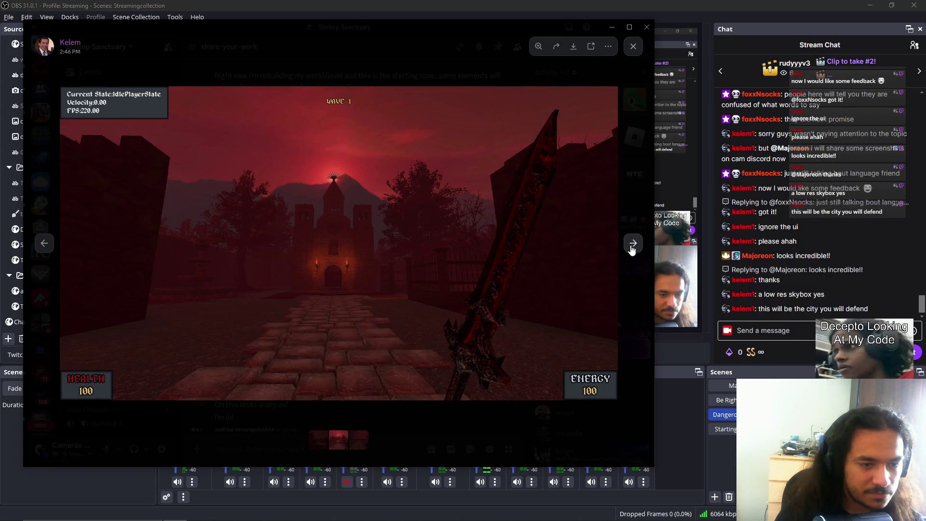
{"action": "left_click", "coordinate": [632, 245]}
{"action": "left_click", "coordinate": [630, 291]}
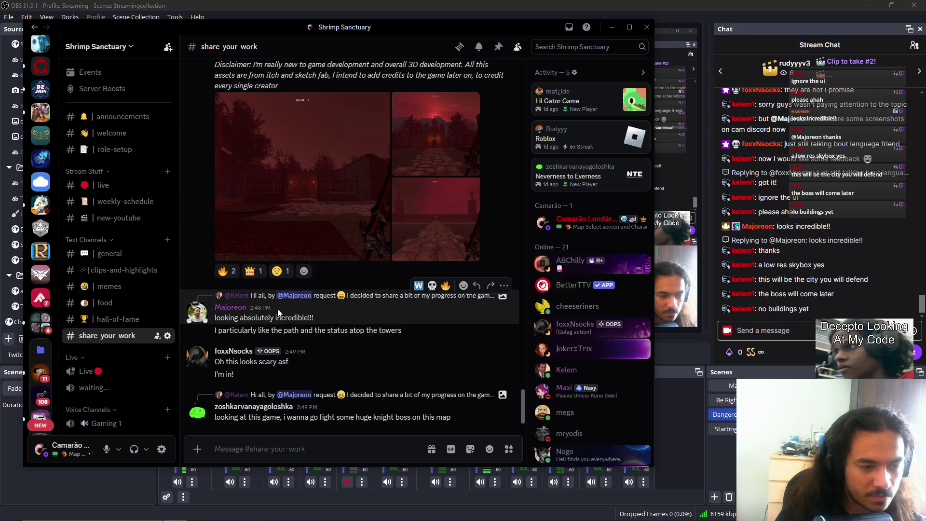
{"action": "left_click_drag", "start_coordinate": [215, 331], "coordinate": [320, 334]}
{"action": "left_click", "coordinate": [319, 335]}
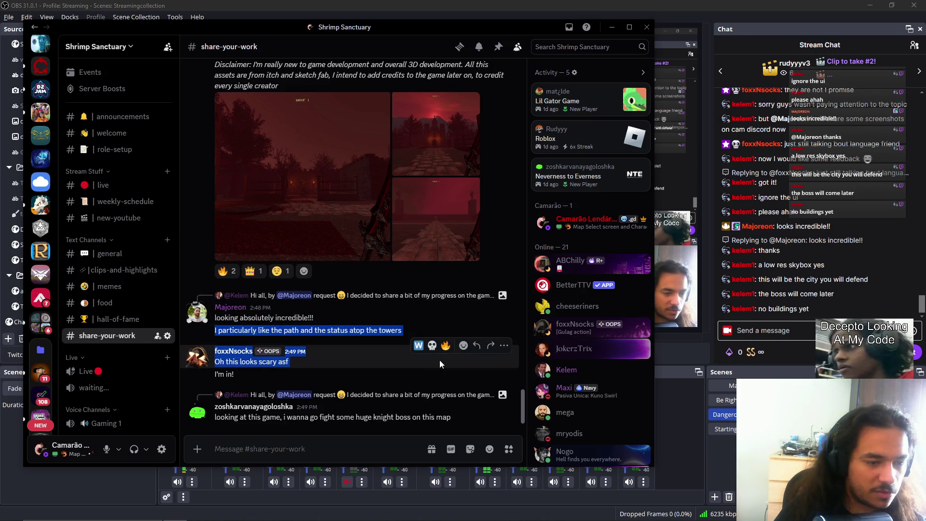
{"action": "left_click", "coordinate": [352, 169]}
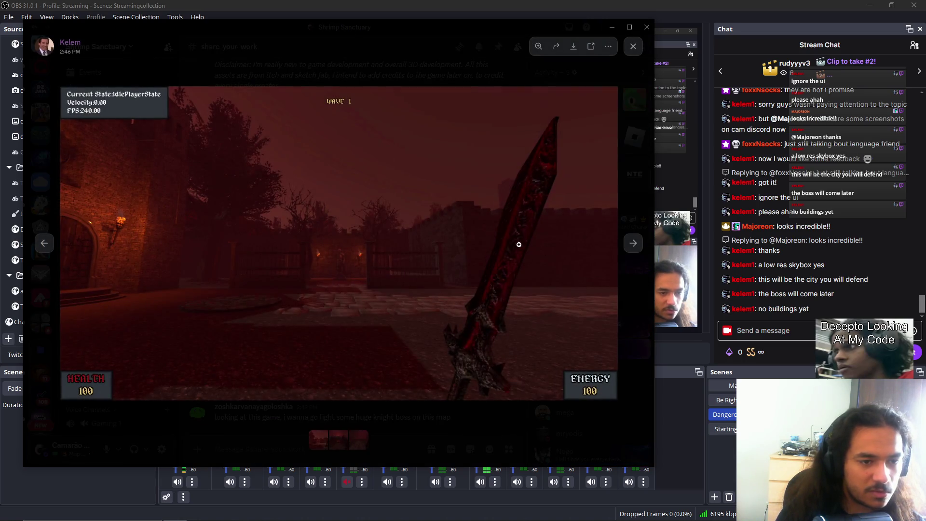
{"action": "left_click", "coordinate": [633, 243]}
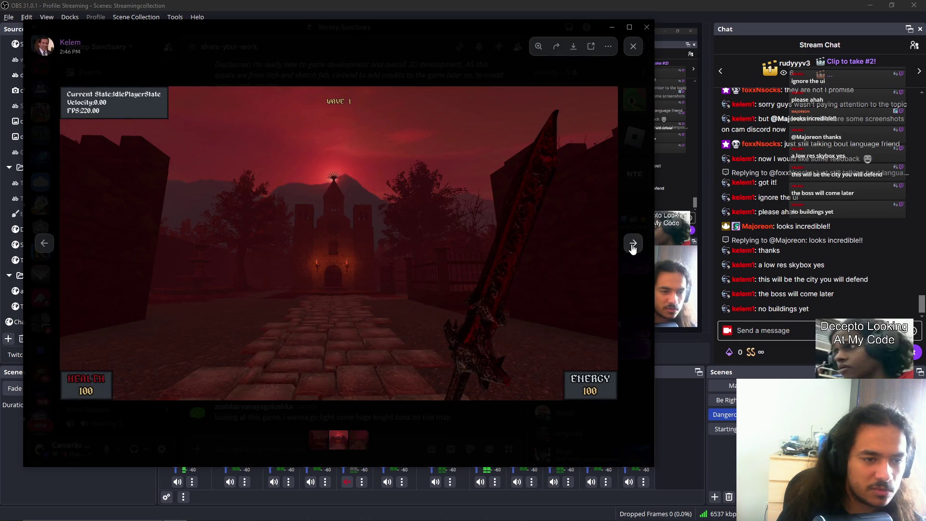
{"action": "left_click", "coordinate": [633, 244]}
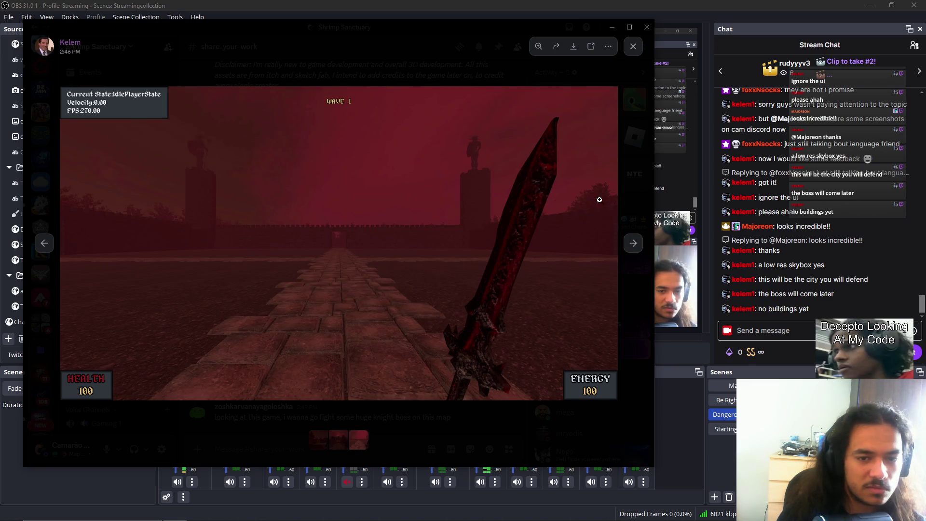
{"action": "left_click", "coordinate": [635, 243]}
{"action": "left_click", "coordinate": [633, 46]}
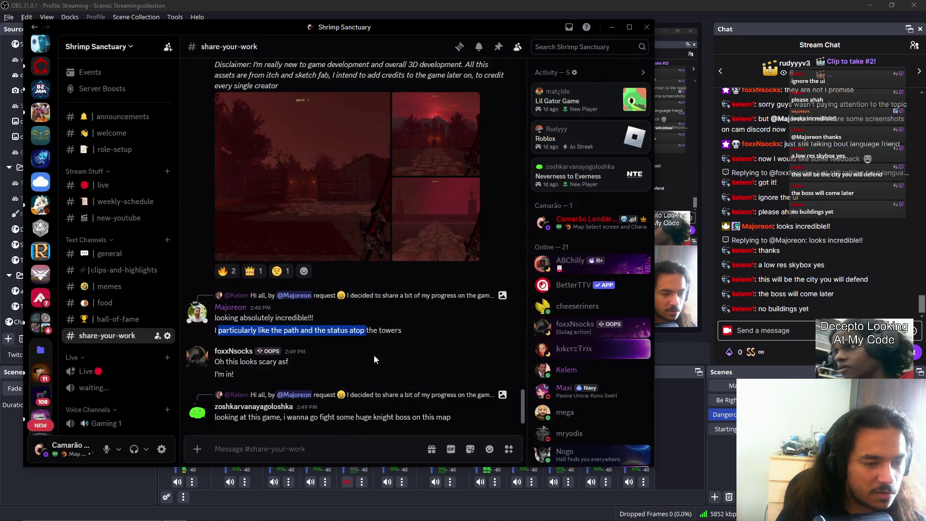
{"action": "left_click_drag", "start_coordinate": [215, 418], "coordinate": [444, 421]}
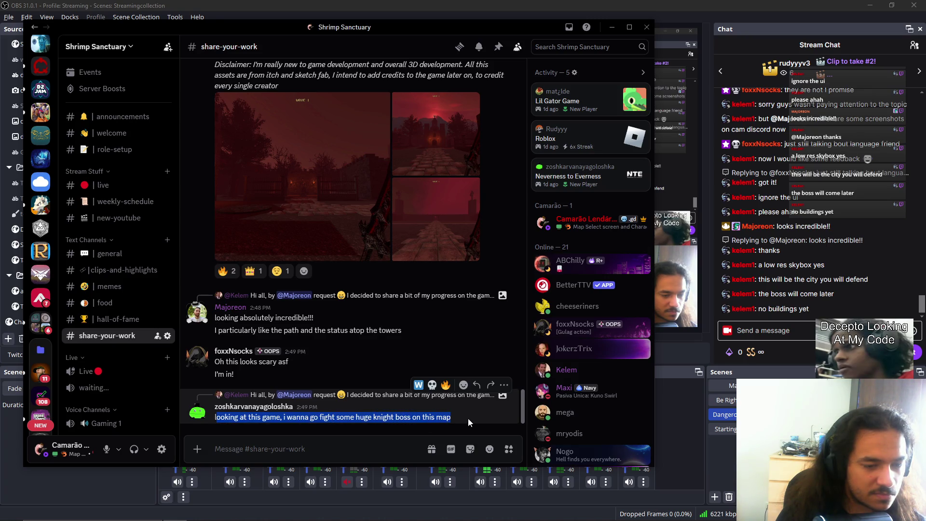
{"action": "left_click", "coordinate": [468, 419]}
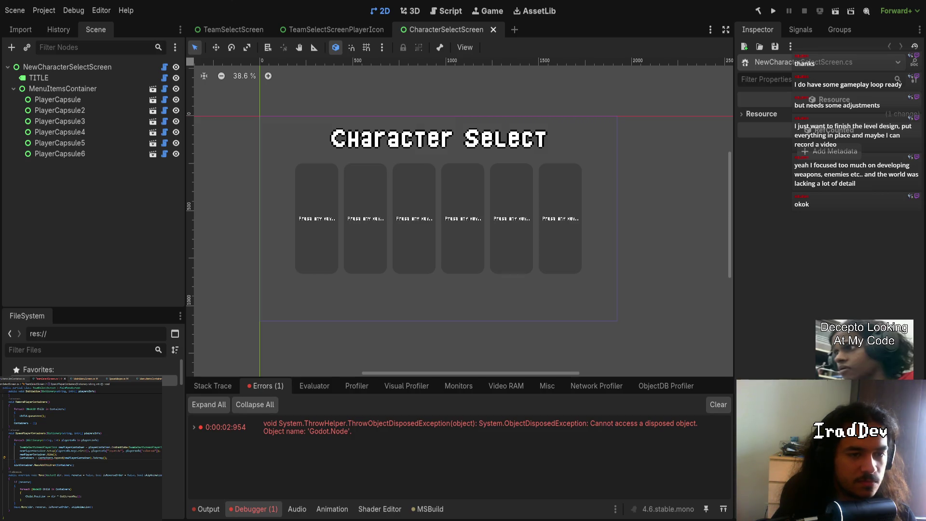
Step: Zoom the canvas and run the project, which fails with the Node2D[] Append build error
{"action": "scroll", "coordinate": [403, 256], "scroll_direction": "up", "scroll_amount": 1}
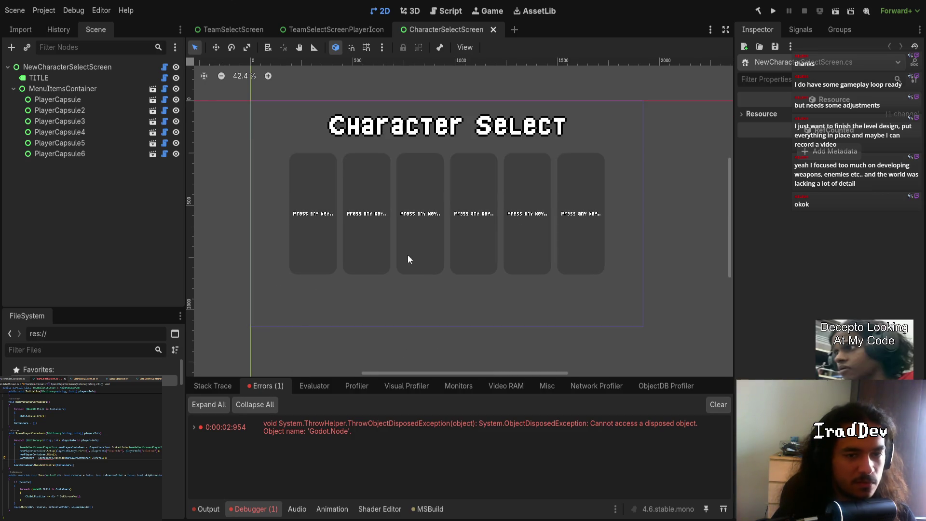
{"action": "scroll", "coordinate": [434, 229], "scroll_direction": "up", "scroll_amount": 1}
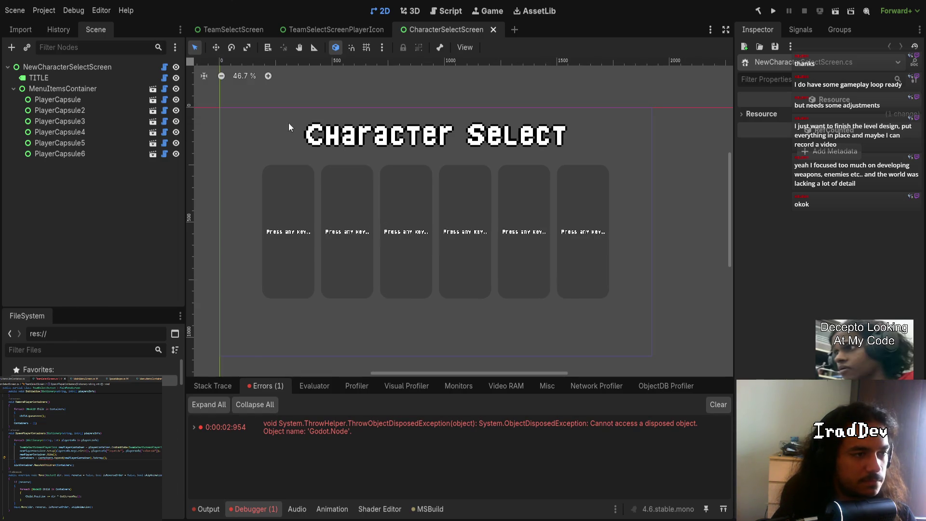
{"action": "left_click", "coordinate": [773, 11]}
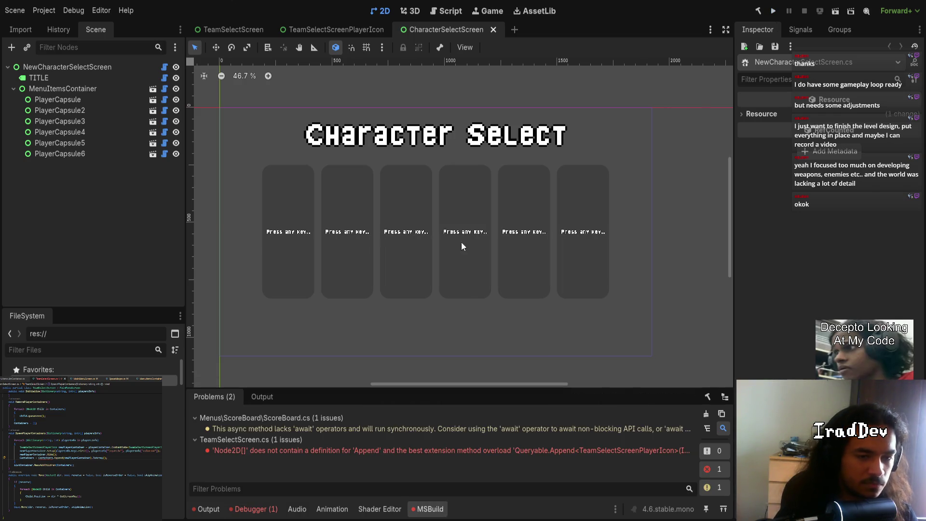
Step: Open TeamSelectScreen.cs from the Append build error and highlight every use of Containers
{"action": "double_click", "coordinate": [482, 450]}
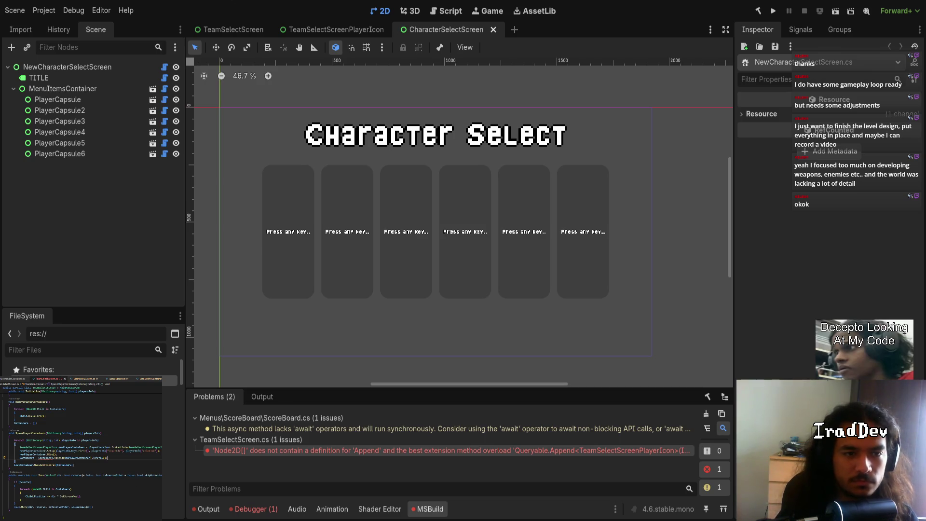
{"action": "left_click", "coordinate": [47, 458]}
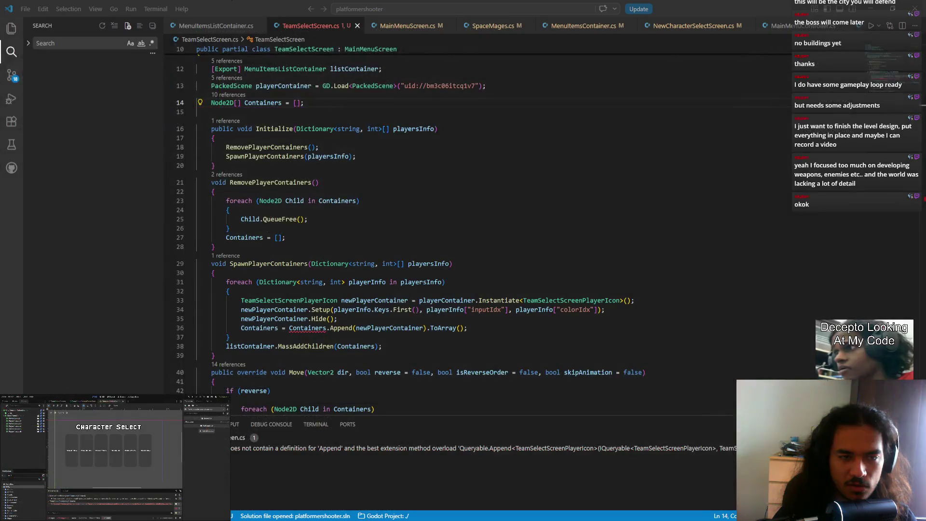
Step: Rewrite line 36 as Containers.Append(newPlayerContainer).ToArray() using code completion
{"action": "key", "text": "alt+Tab"}
{"action": "double_click", "coordinate": [334, 329]}
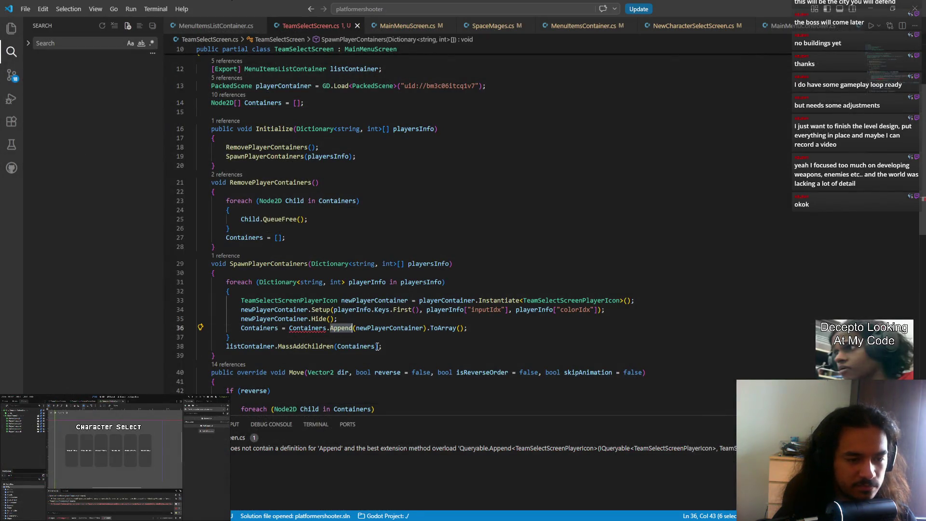
{"action": "key", "text": "ctrl+shift+Right"}
{"action": "key", "text": "ctrl+shift+Right"}
{"action": "key", "text": "ctrl+shift+Right"}
{"action": "key", "text": "shift+End"}
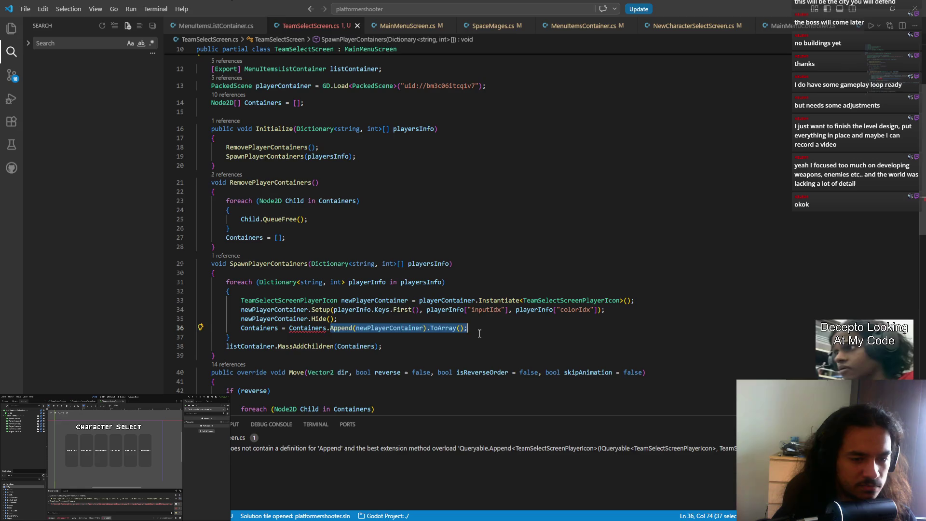
{"action": "key", "text": "BackSpace"}
{"action": "key", "text": "ctrl+space"}
{"action": "type", "text": "App"}
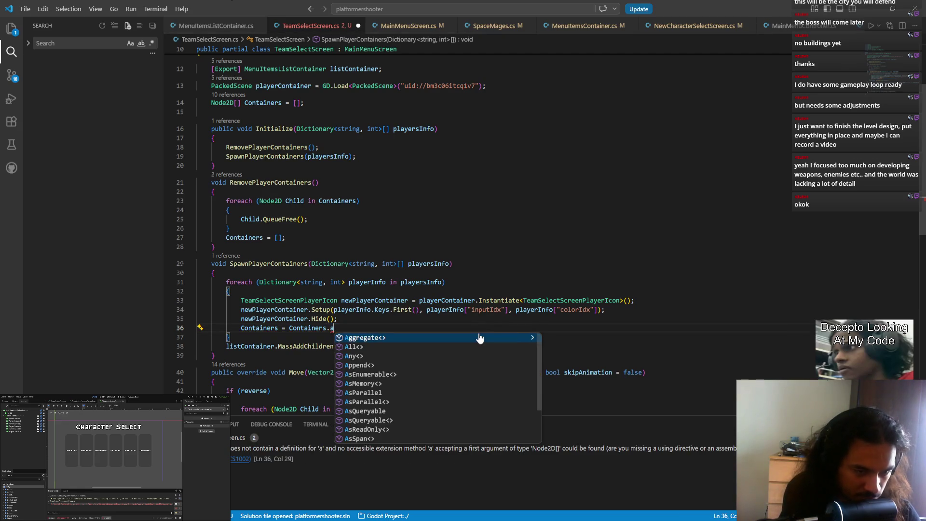
{"action": "key", "text": "Tab"}
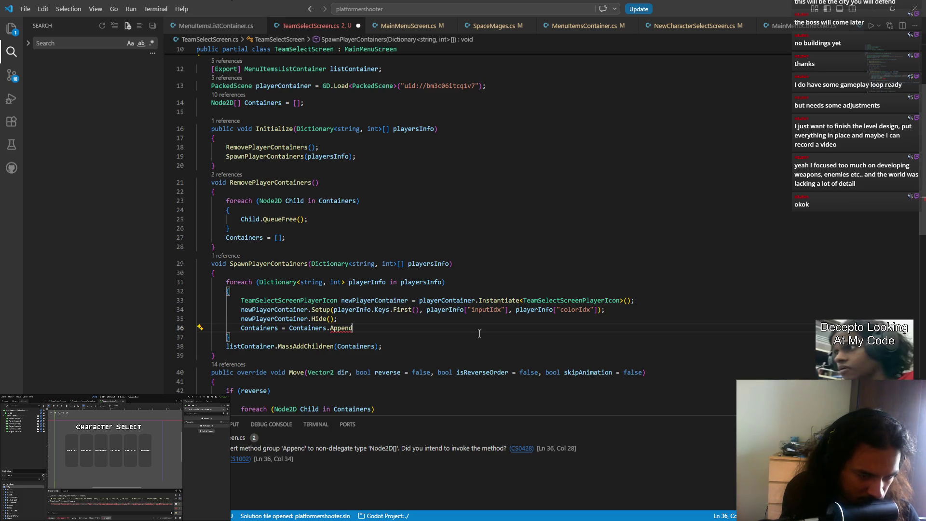
{"action": "type", "text": "(ZZ"}
{"action": "key", "text": "BackSpace"}
{"action": "key", "text": "BackSpace"}
{"action": "key", "text": "Tab"}
{"action": "key", "text": "Down"}
{"action": "key", "text": "Down"}
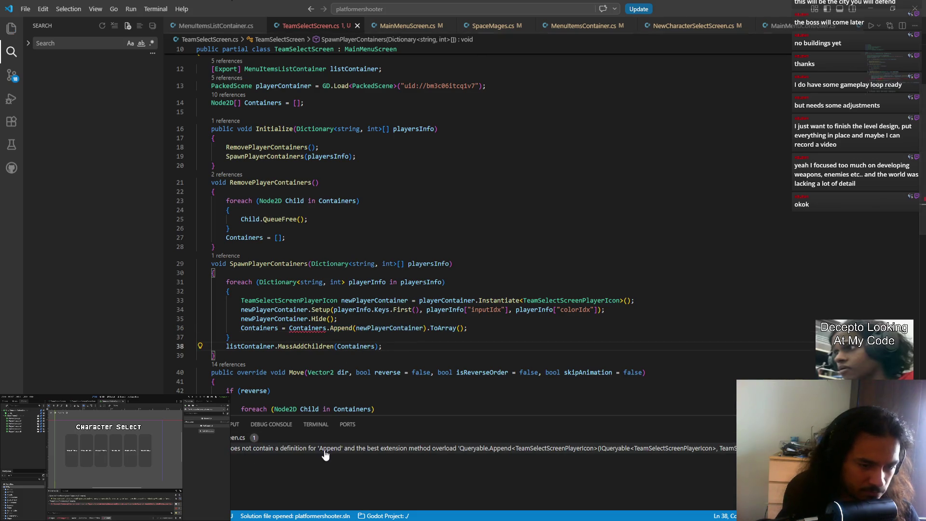
Step: Change the Containers declaration on line 14 from Node2D[] to Node[] and save the file
{"action": "mouse_move", "coordinate": [308, 329]}
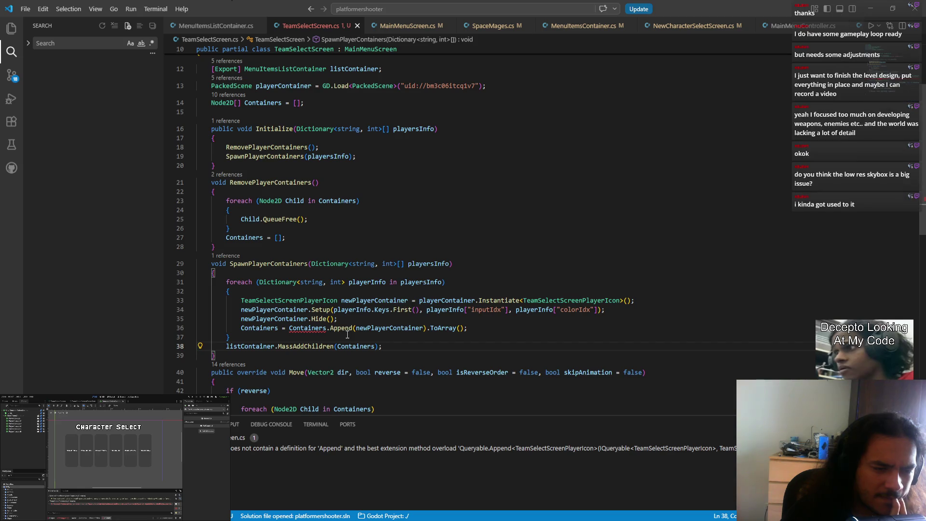
{"action": "left_click", "coordinate": [239, 103]}
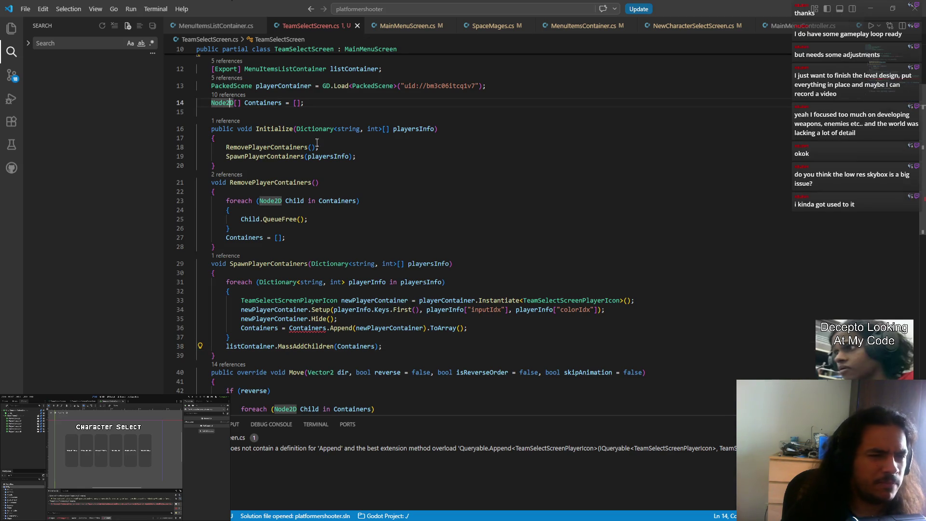
{"action": "key", "text": "BackSpace"}
{"action": "key", "text": "BackSpace"}
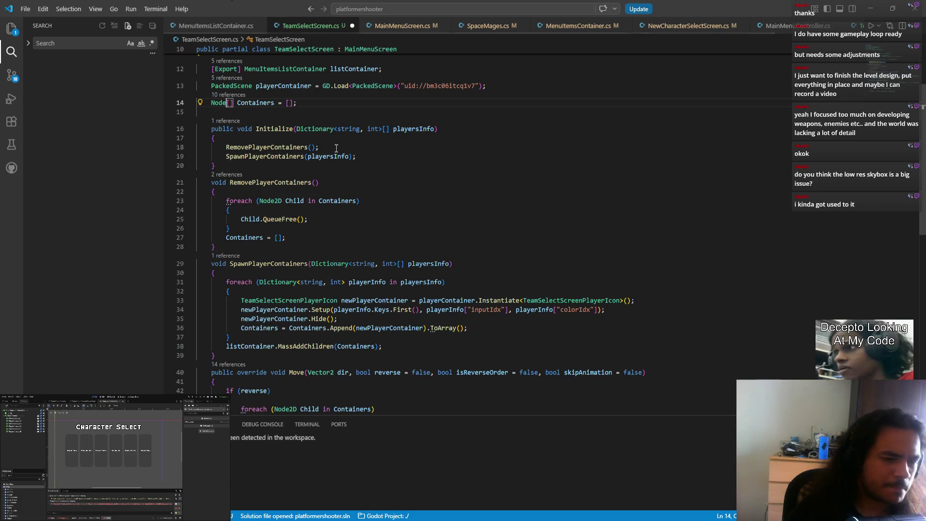
{"action": "key", "text": "ctrl+s"}
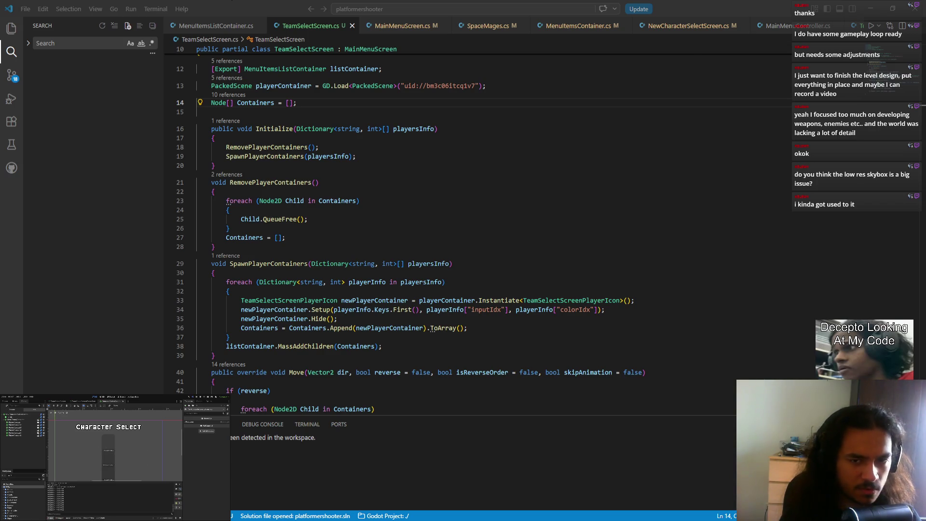
{"action": "key", "text": "space"}
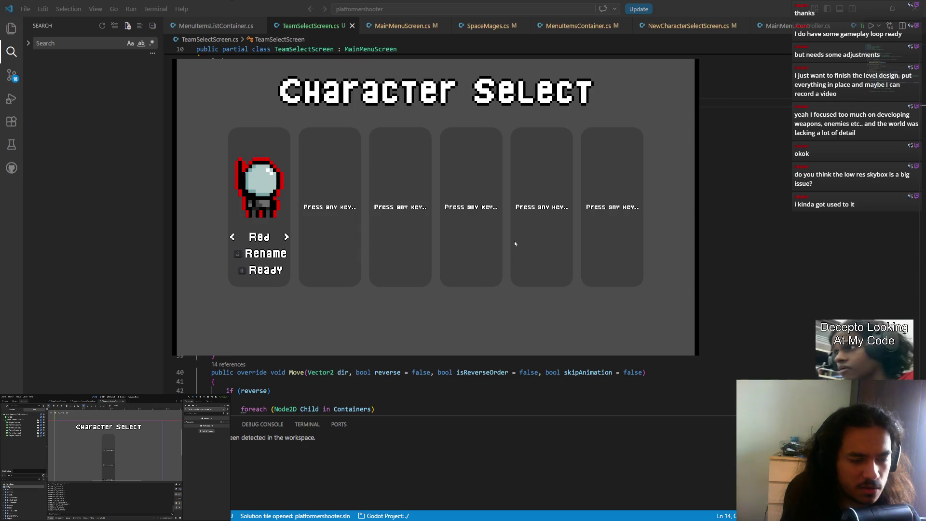
{"action": "key", "text": "r"}
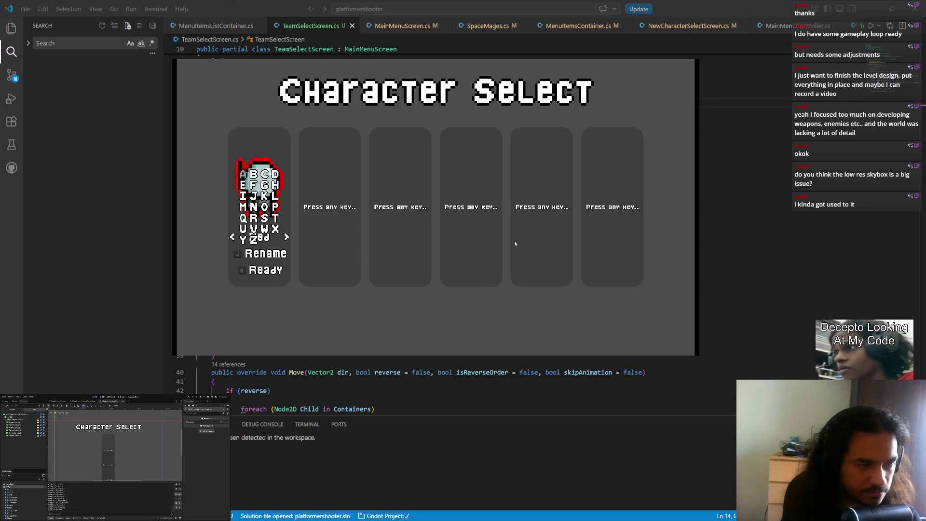
{"action": "type", "text": "cam"}
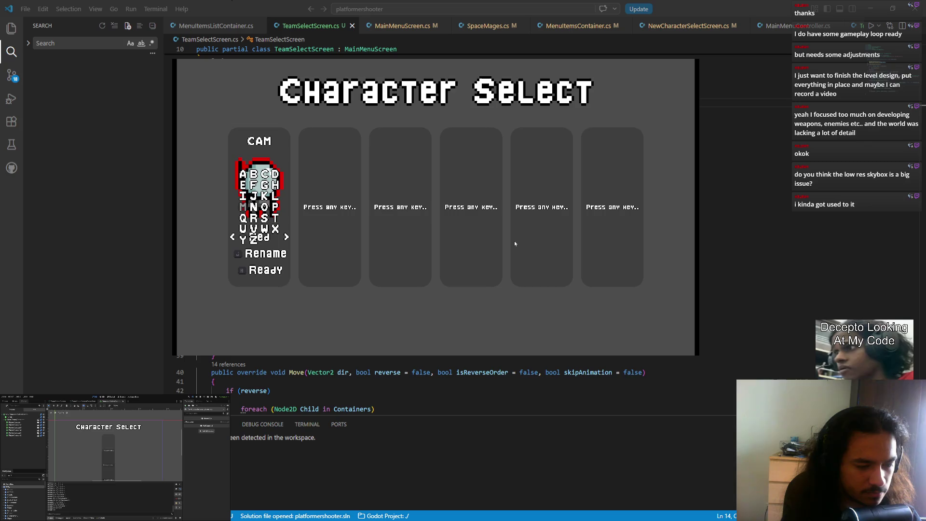
{"action": "key", "text": "Return"}
{"action": "key", "text": "Return"}
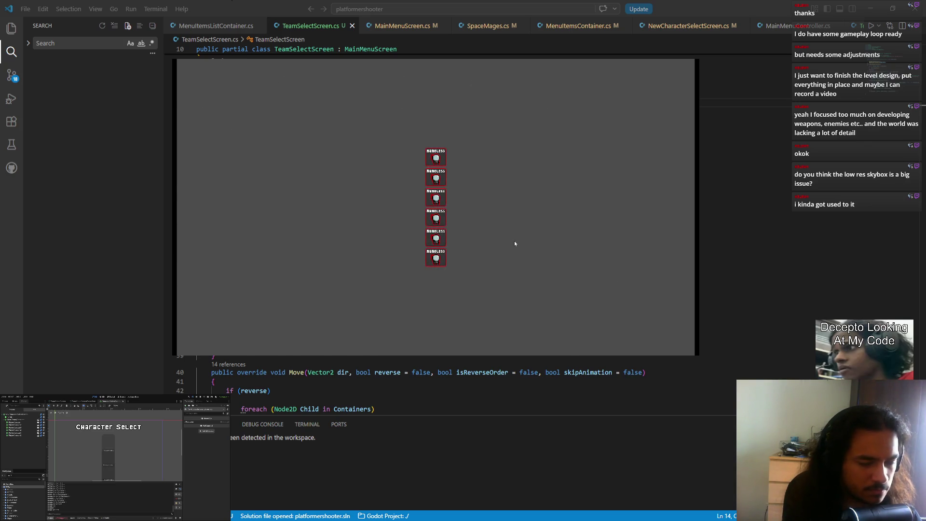
{"action": "key", "text": "alt+F4"}
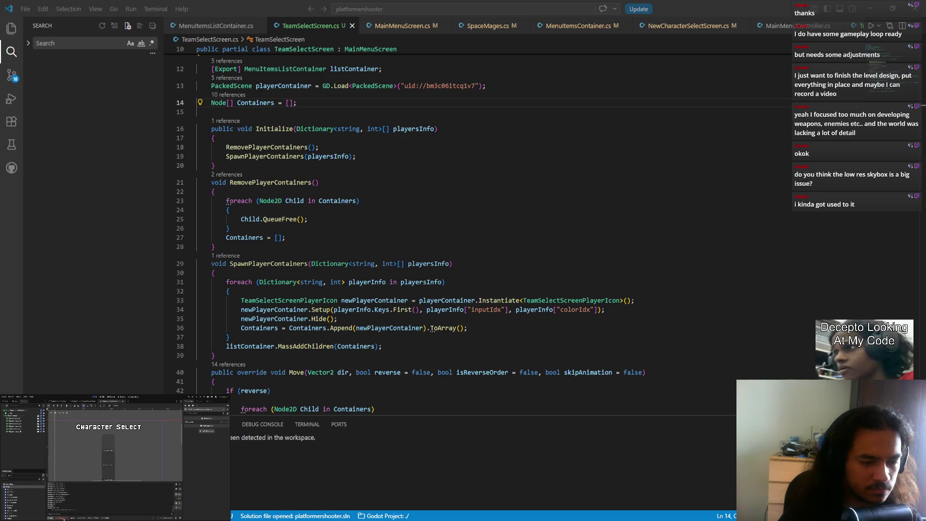
Step: Show Godot's debugger errors and expand the InvalidCastException for TeamSelectScreenPlayerIcon
{"action": "left_click", "coordinate": [62, 517]}
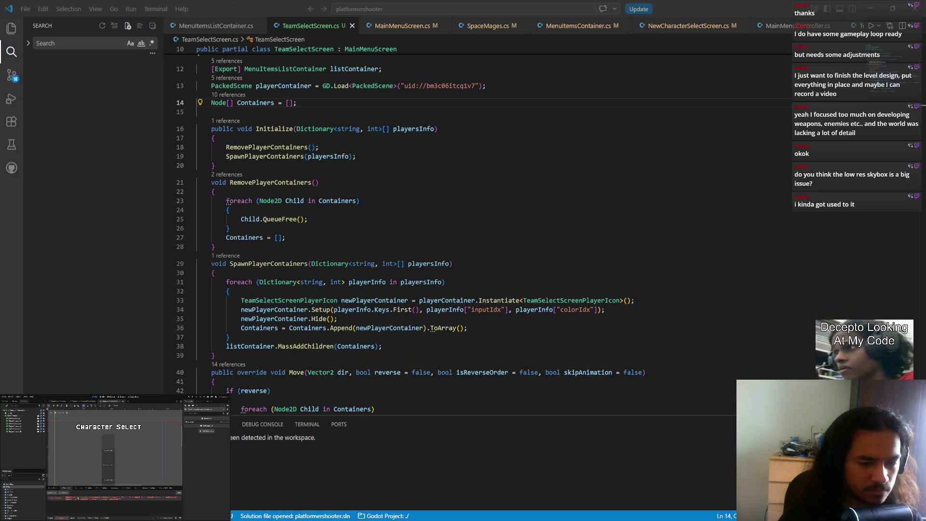
{"action": "left_click", "coordinate": [78, 498]}
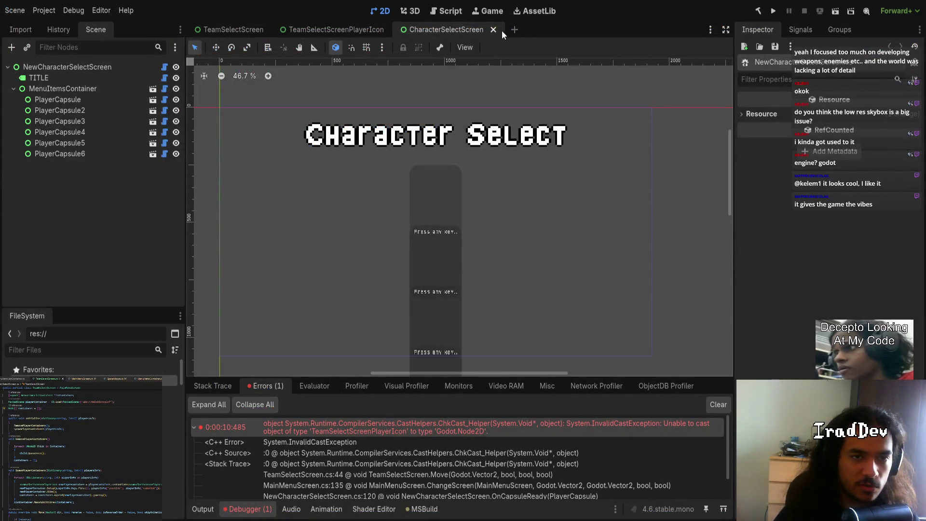
Step: Create a new scene, try a 3D root, then undo it and use a User Interface Control root
{"action": "left_click", "coordinate": [512, 30]}
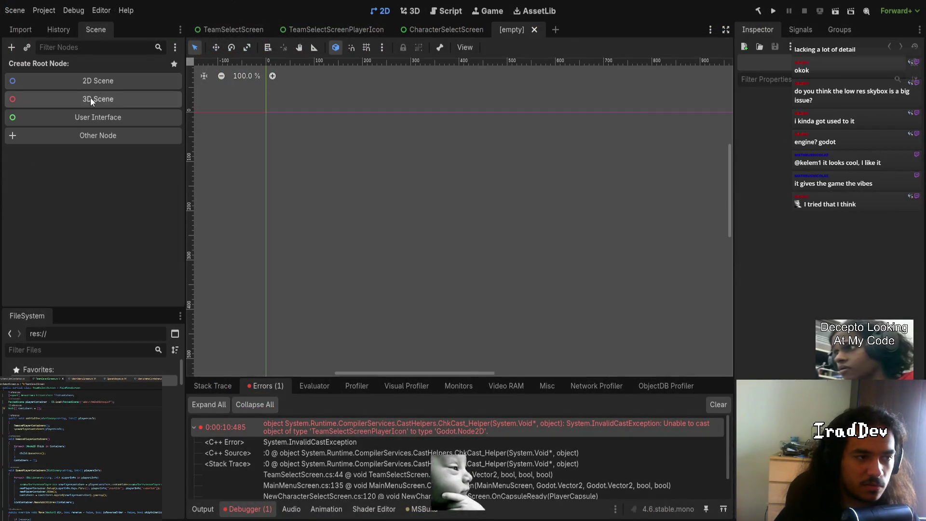
{"action": "left_click", "coordinate": [92, 96]}
{"action": "left_click_drag", "start_coordinate": [409, 184], "coordinate": [336, 217]}
{"action": "scroll", "coordinate": [386, 222], "scroll_direction": "down", "scroll_amount": 2}
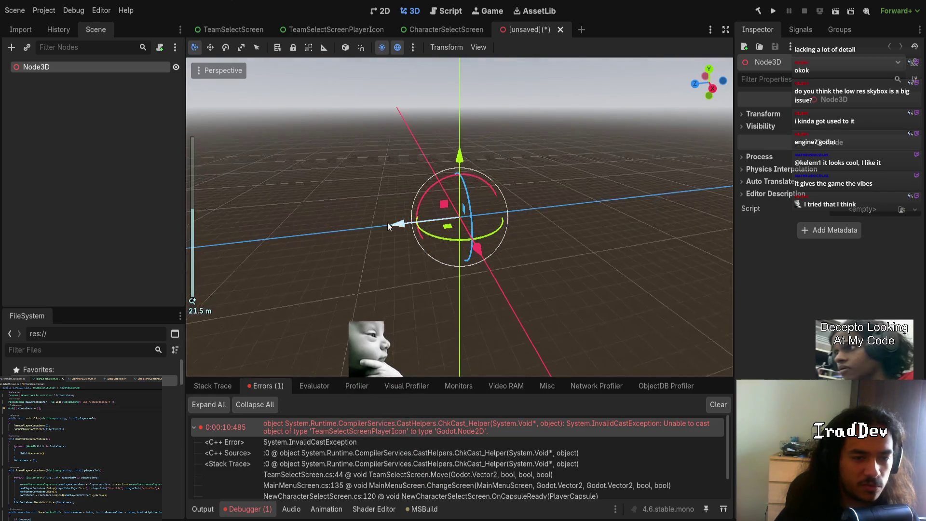
{"action": "key", "text": "KP_3"}
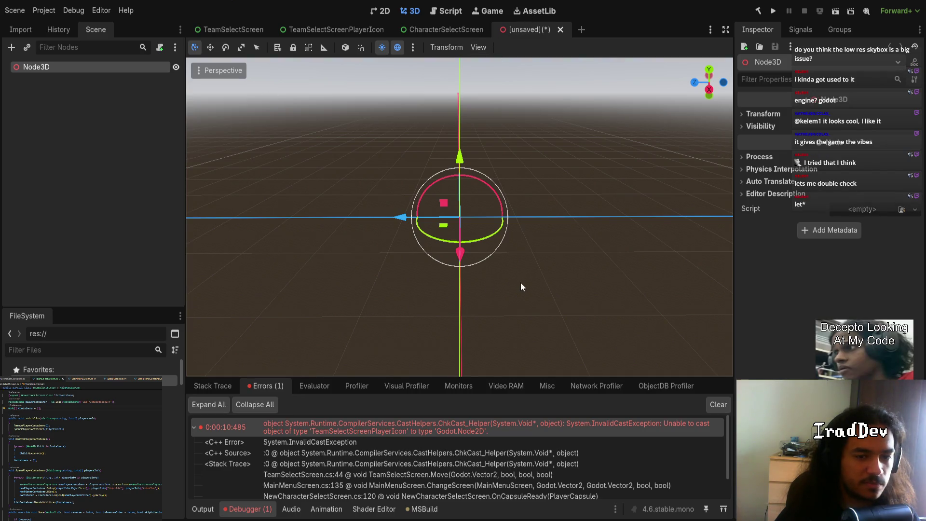
{"action": "key", "text": "ctrl+z"}
{"action": "left_click", "coordinate": [114, 116]}
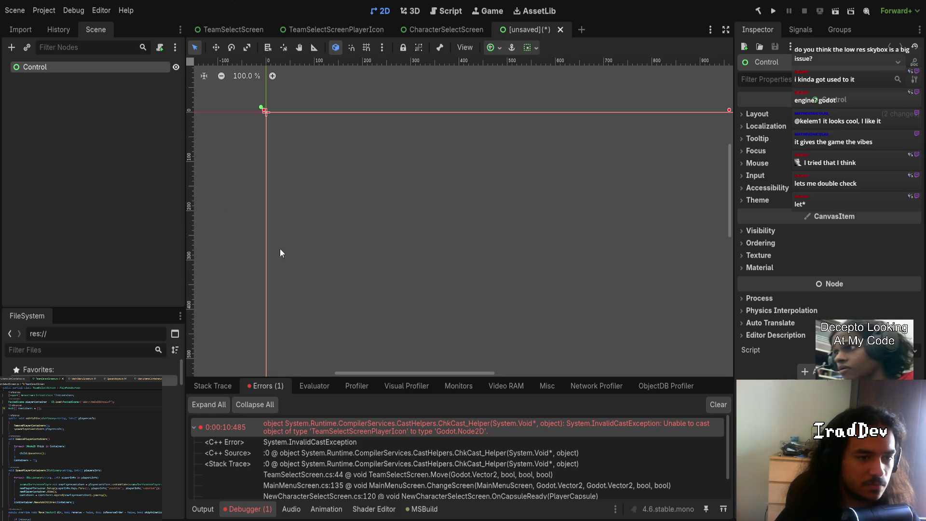
{"action": "key", "text": "ctrl+v"}
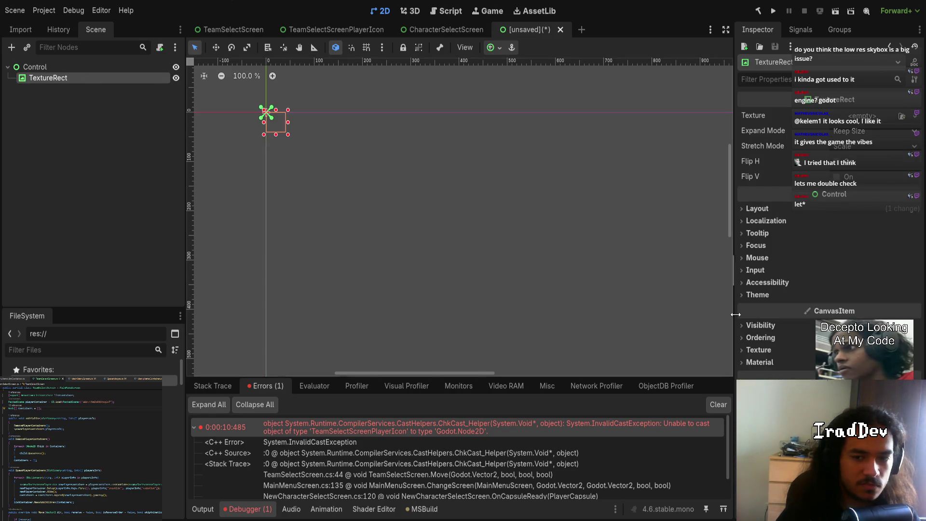
{"action": "left_click", "coordinate": [759, 362]}
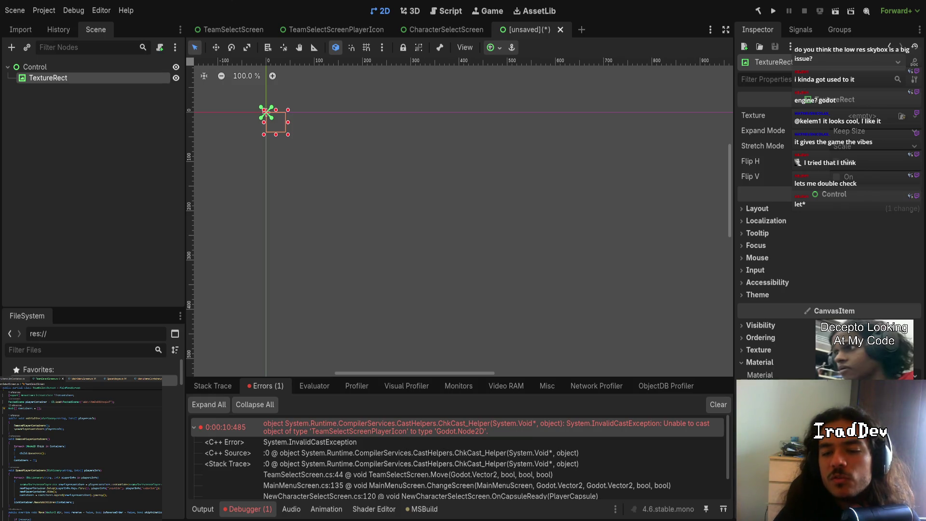
{"action": "left_click", "coordinate": [757, 351]}
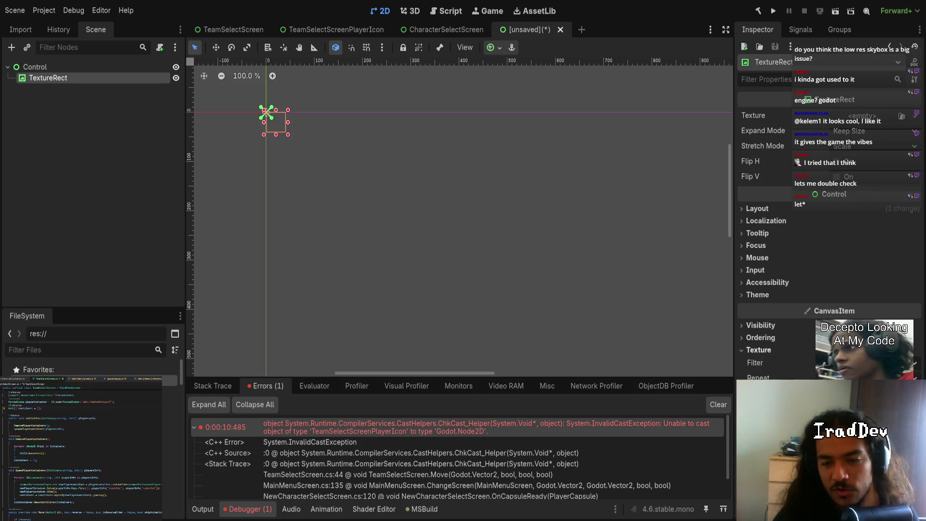
{"action": "left_click_drag", "start_coordinate": [734, 270], "coordinate": [300, 266]}
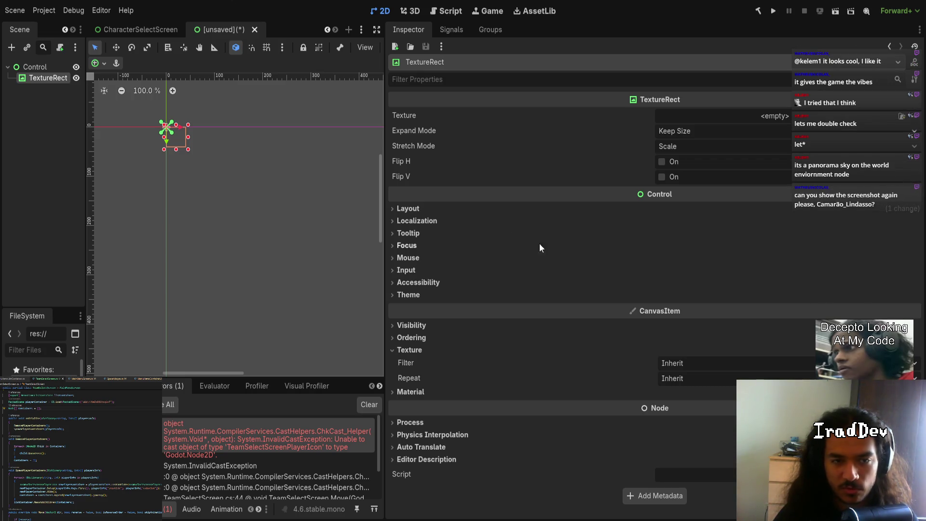
{"action": "left_click_drag", "start_coordinate": [384, 270], "coordinate": [752, 270]}
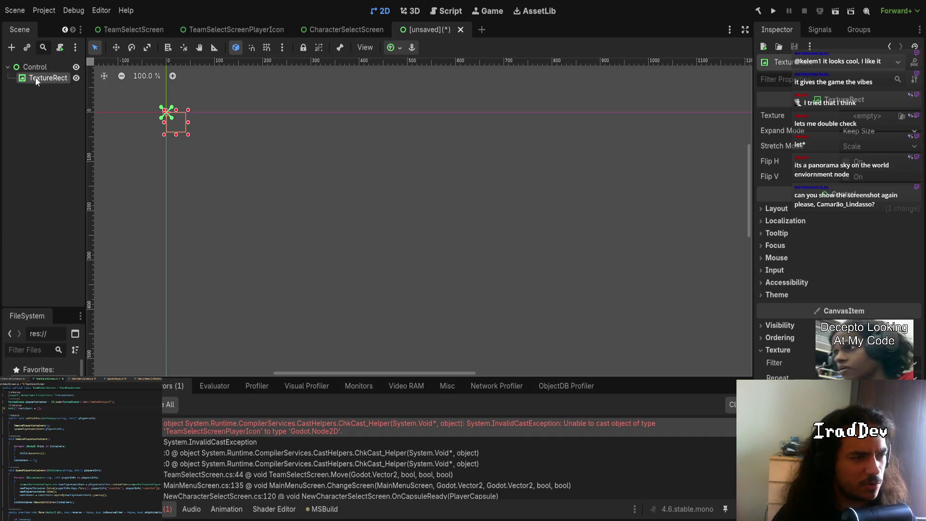
{"action": "key", "text": "Delete"}
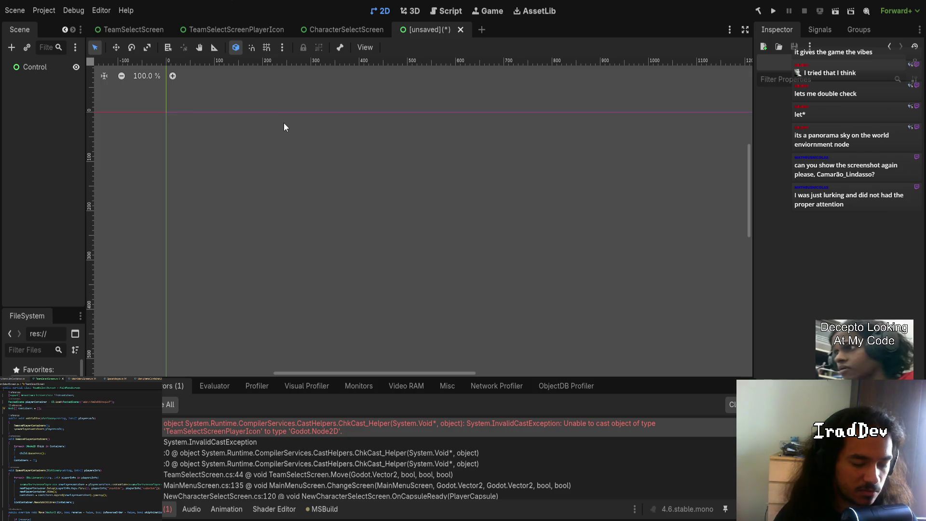
Step: Paste a WorldEnvironment node under the Control root and widen the scene and inspector panels
{"action": "key", "text": "ctrl+v"}
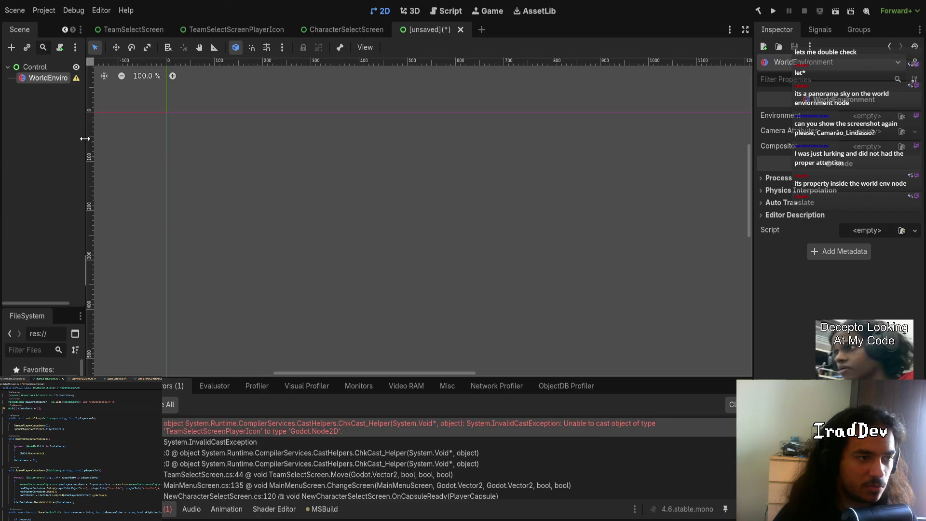
{"action": "left_click_drag", "start_coordinate": [84, 138], "coordinate": [321, 145]}
{"action": "left_click_drag", "start_coordinate": [753, 197], "coordinate": [619, 188]}
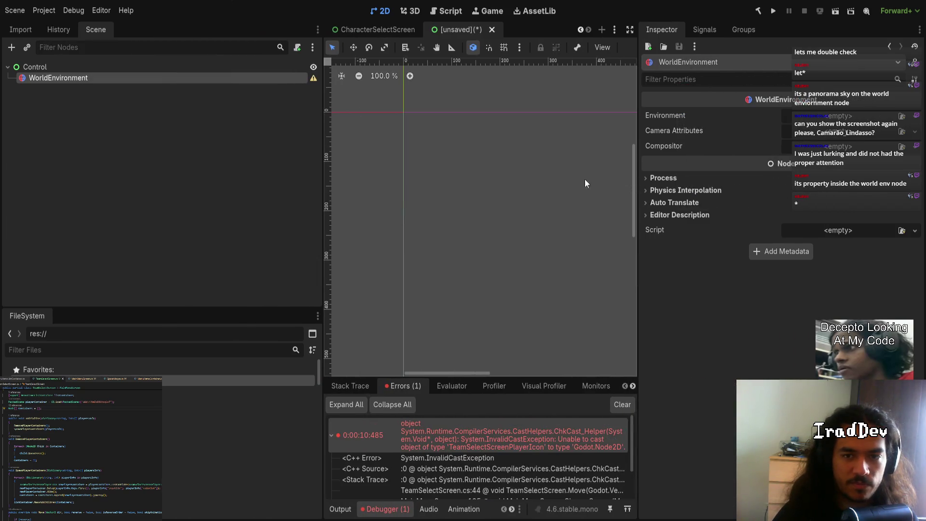
Step: Give WorldEnvironment a new Environment resource and narrow the scene panel to enlarge the viewport
{"action": "left_click", "coordinate": [839, 118]}
{"action": "left_click", "coordinate": [838, 119]}
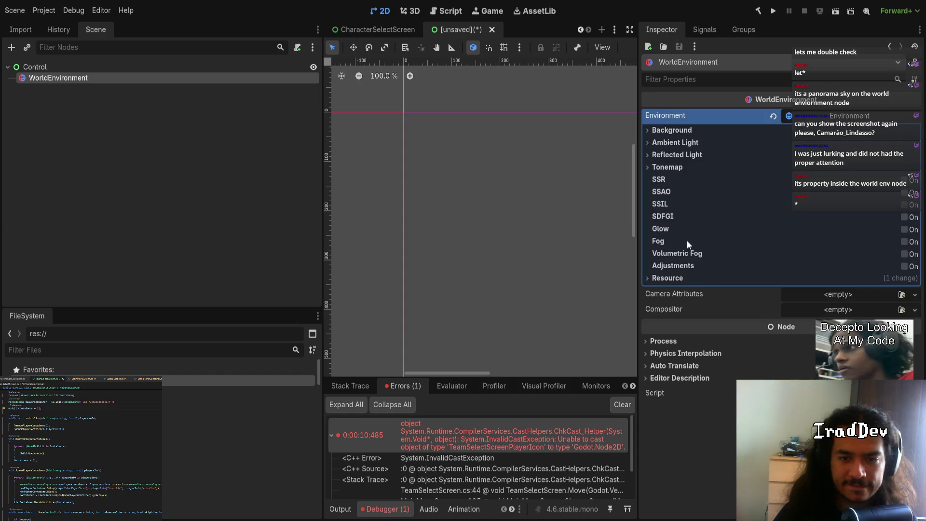
{"action": "left_click", "coordinate": [673, 280]}
{"action": "left_click", "coordinate": [674, 280]}
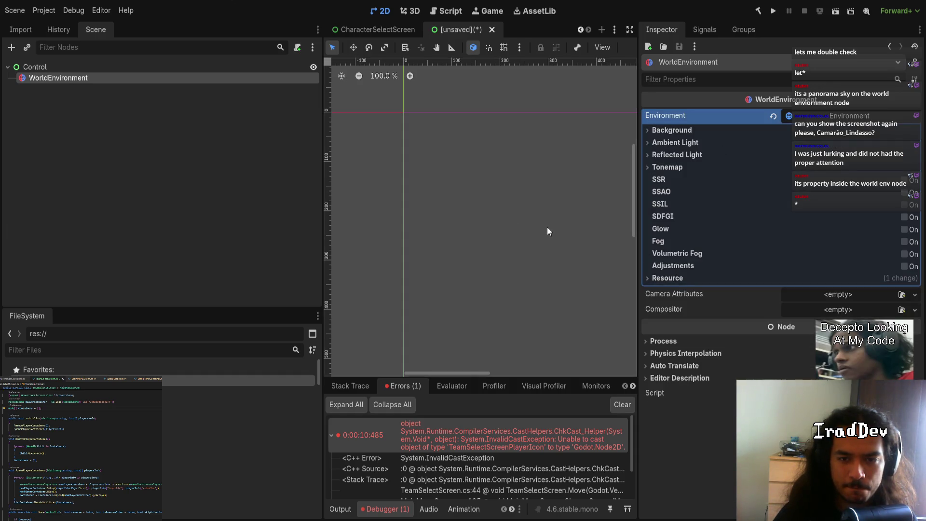
{"action": "left_click_drag", "start_coordinate": [319, 190], "coordinate": [176, 190]}
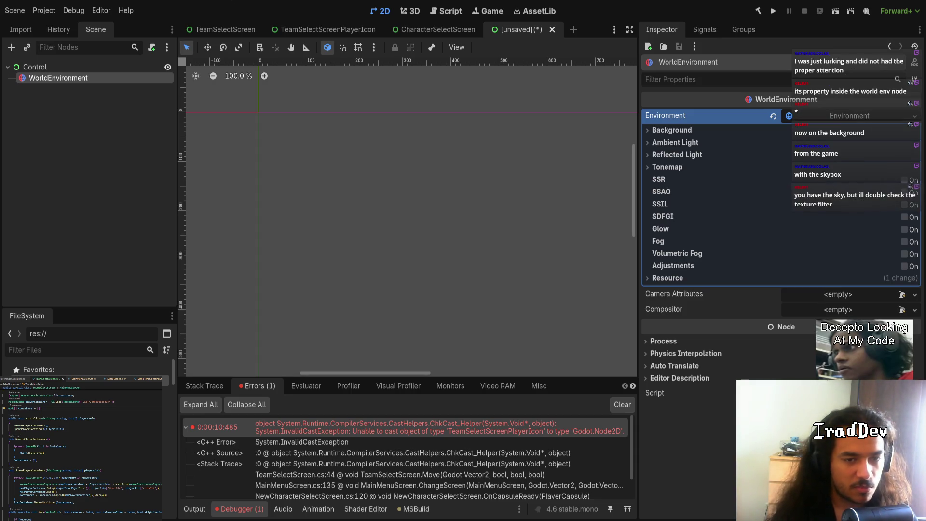
{"action": "key", "text": "alt+Tab"}
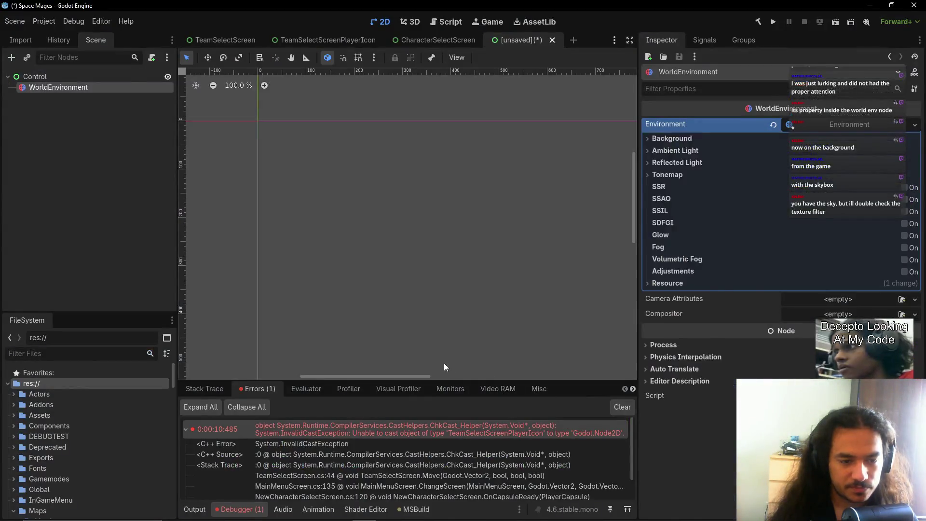
{"action": "key", "text": "alt+Tab"}
{"action": "left_click", "coordinate": [286, 362]}
{"action": "key", "text": "alt+Tab"}
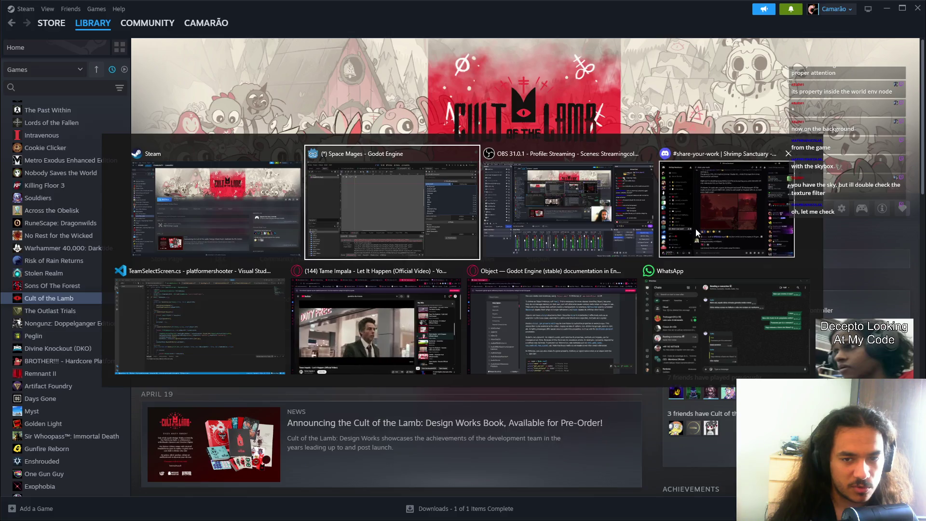
{"action": "left_click", "coordinate": [727, 207]}
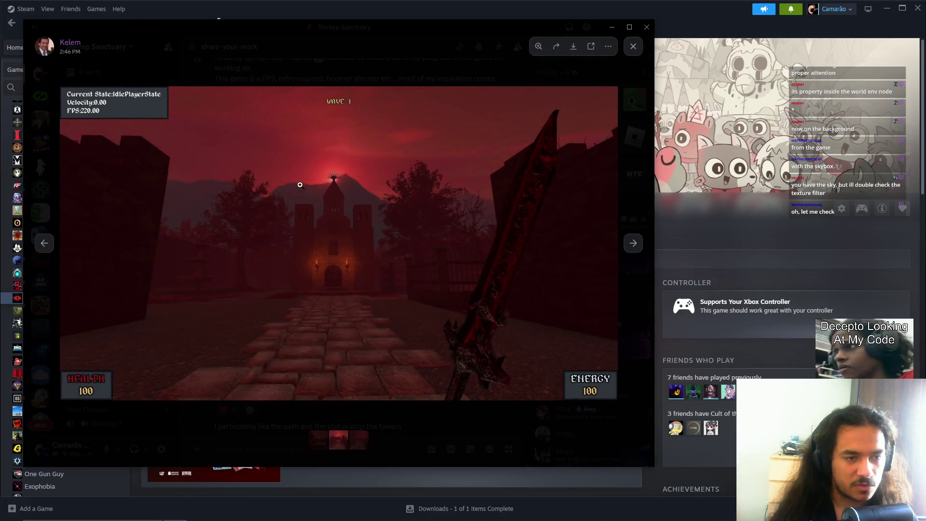
{"action": "left_click", "coordinate": [410, 193]}
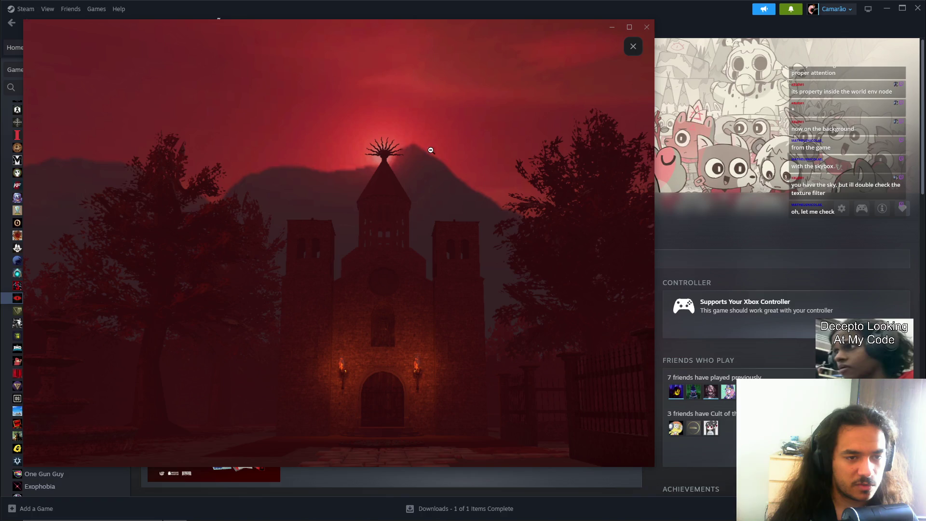
{"action": "left_click", "coordinate": [474, 194]}
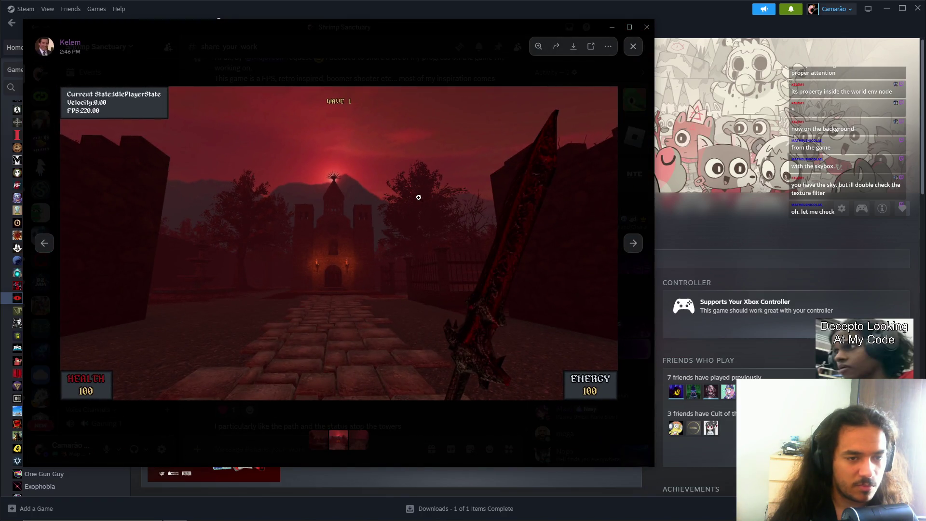
{"action": "left_click", "coordinate": [346, 155]}
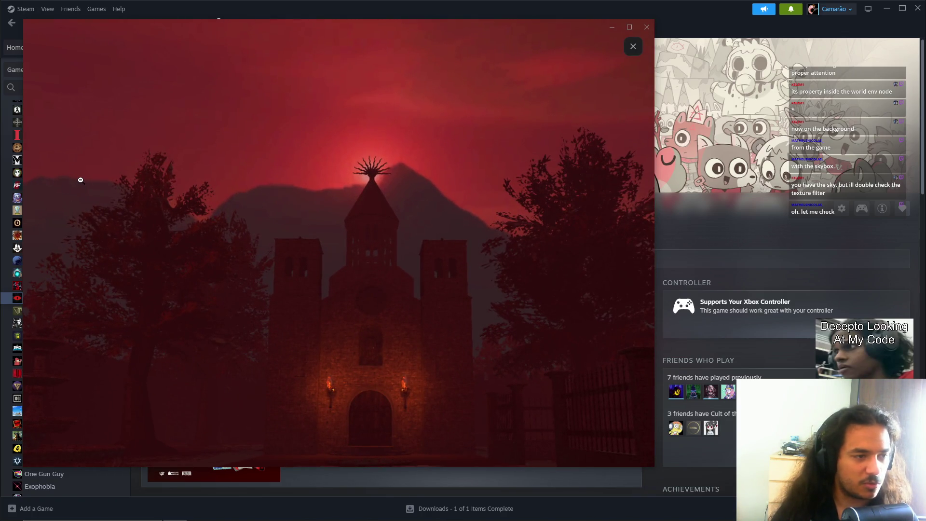
{"action": "left_click", "coordinate": [228, 254]}
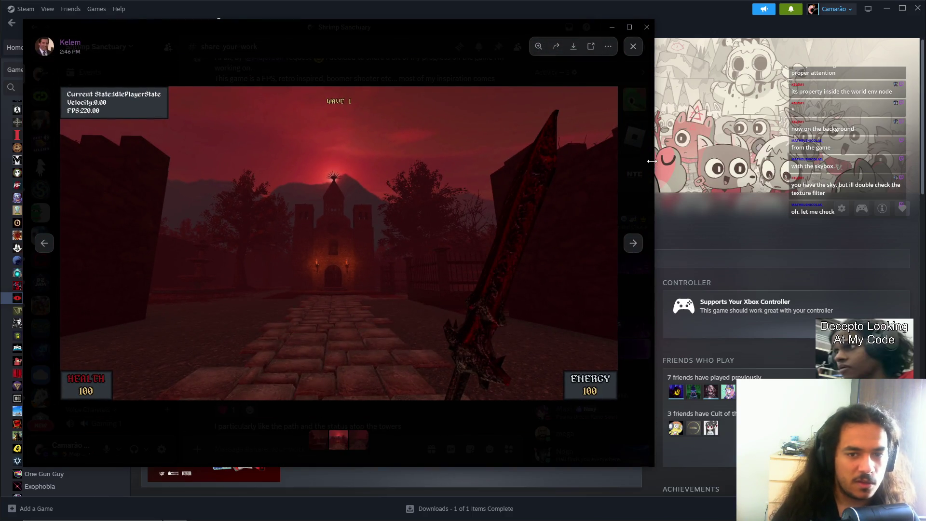
{"action": "key", "text": "alt+Tab"}
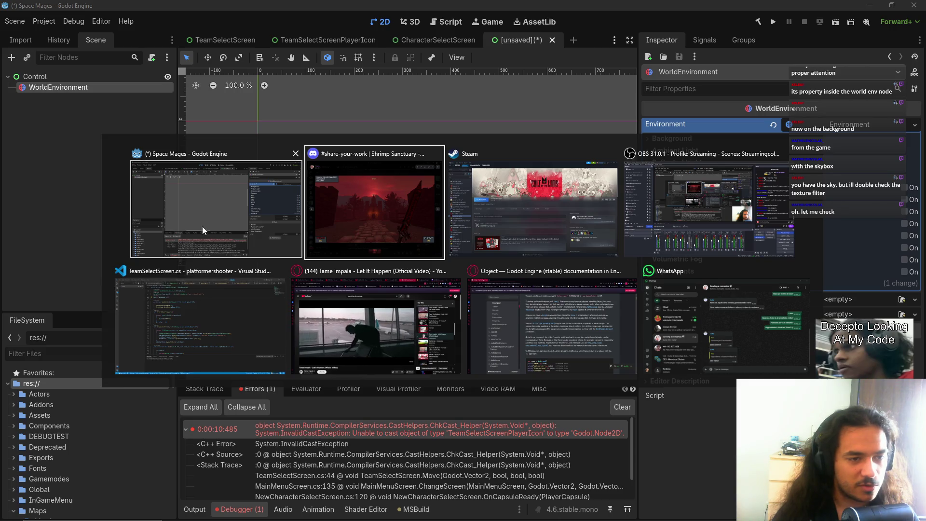
{"action": "left_click", "coordinate": [374, 207]}
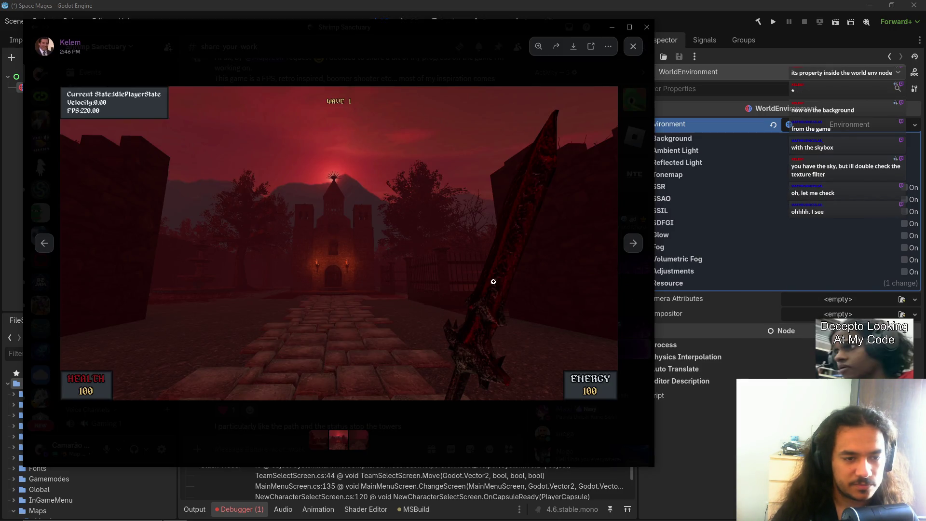
{"action": "left_click_drag", "start_coordinate": [653, 272], "coordinate": [827, 271]}
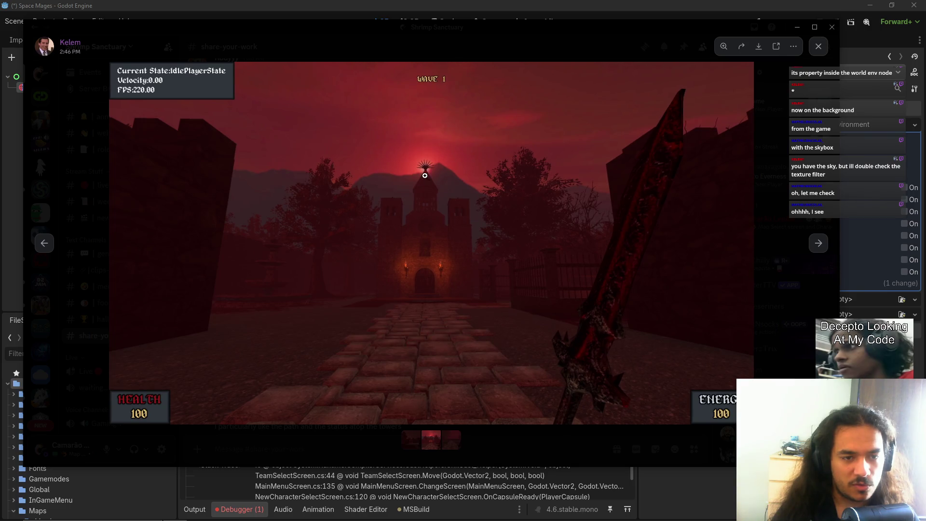
{"action": "left_click", "coordinate": [818, 242]}
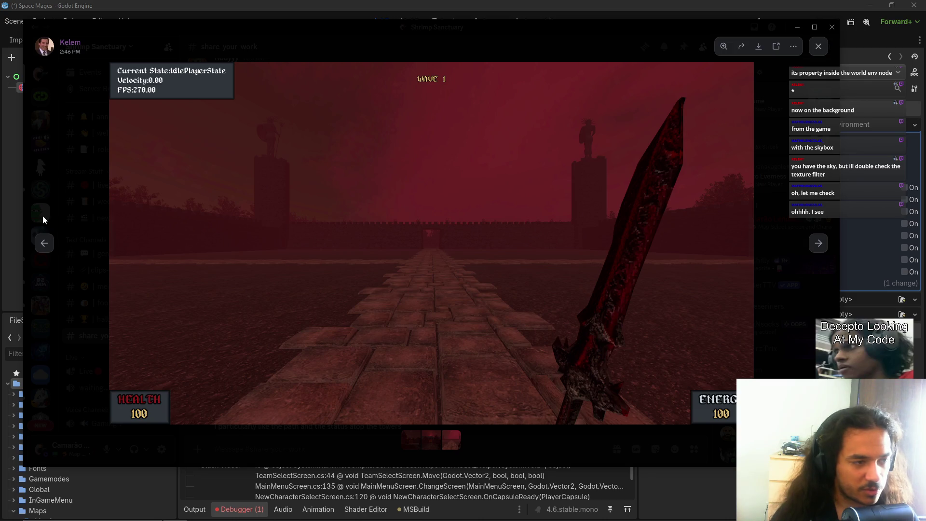
{"action": "left_click", "coordinate": [44, 244]}
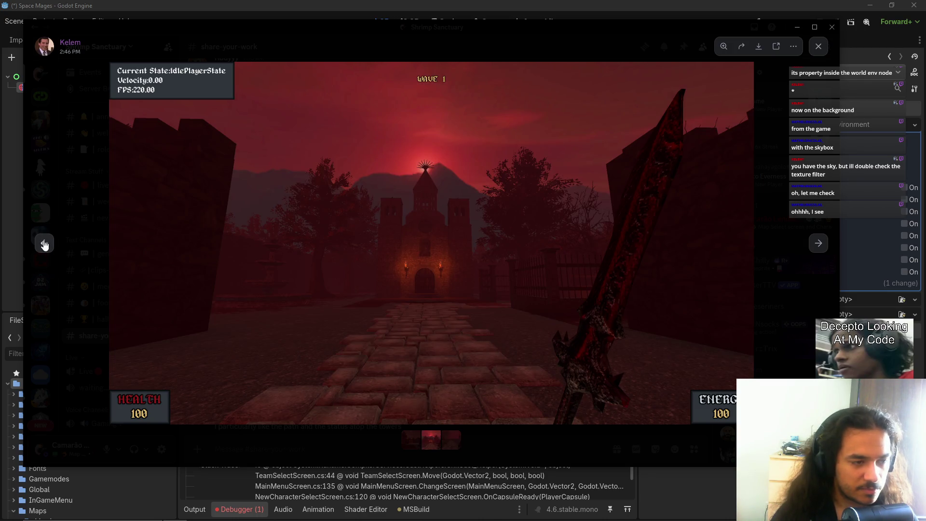
{"action": "left_click", "coordinate": [41, 243]}
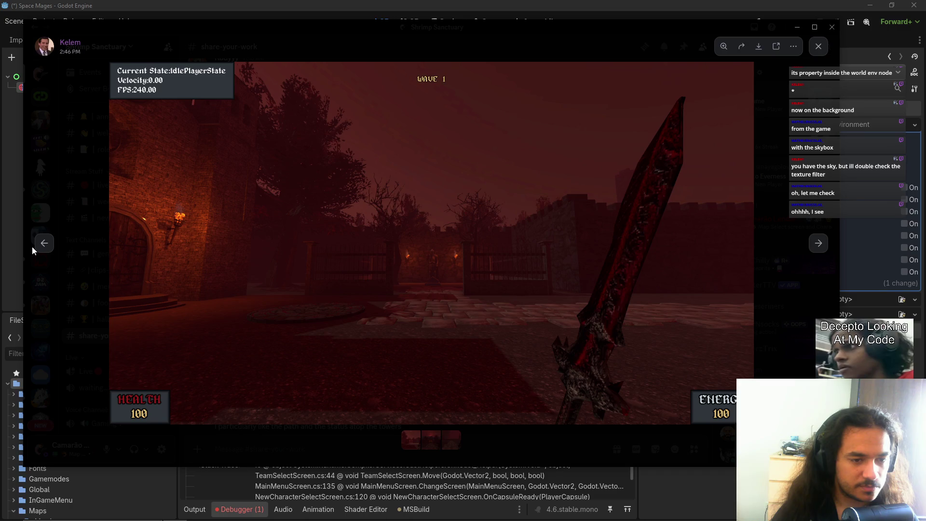
{"action": "key", "text": "alt+Tab"}
{"action": "key", "text": "alt+Tab"}
{"action": "key", "text": "alt+Tab"}
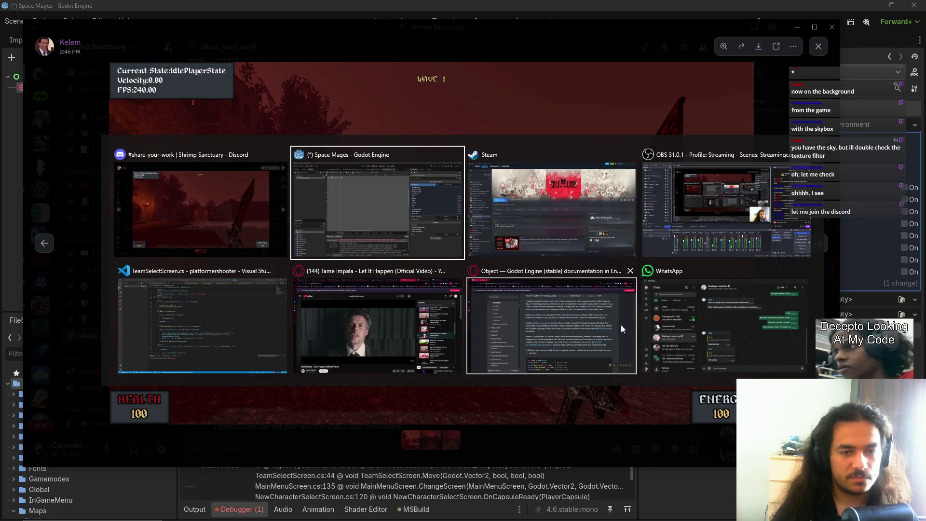
{"action": "key", "text": "alt+Tab"}
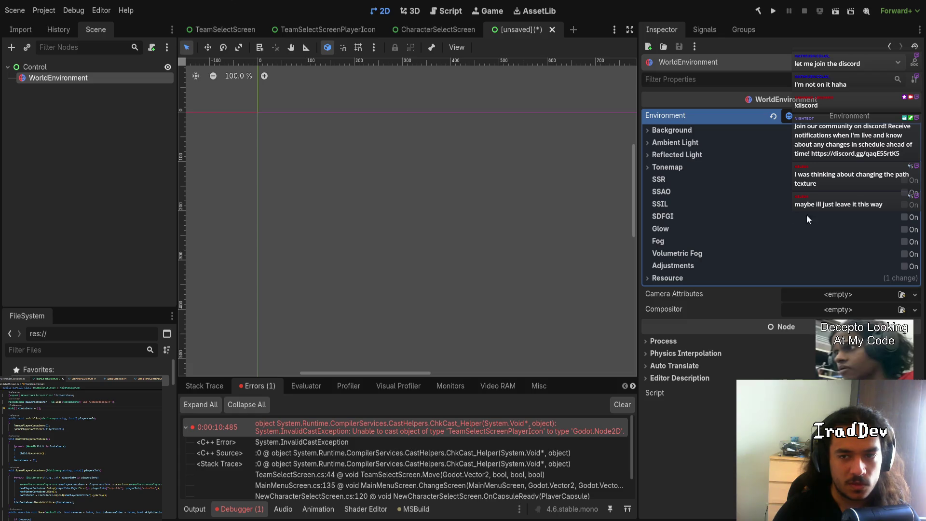
Step: Check the Background and Ambient Light settings, then clear the WorldEnvironment's Environment resource
{"action": "left_click", "coordinate": [695, 134]}
{"action": "left_click", "coordinate": [696, 134]}
{"action": "left_click", "coordinate": [682, 142]}
{"action": "left_click", "coordinate": [683, 143]}
{"action": "left_click", "coordinate": [846, 119]}
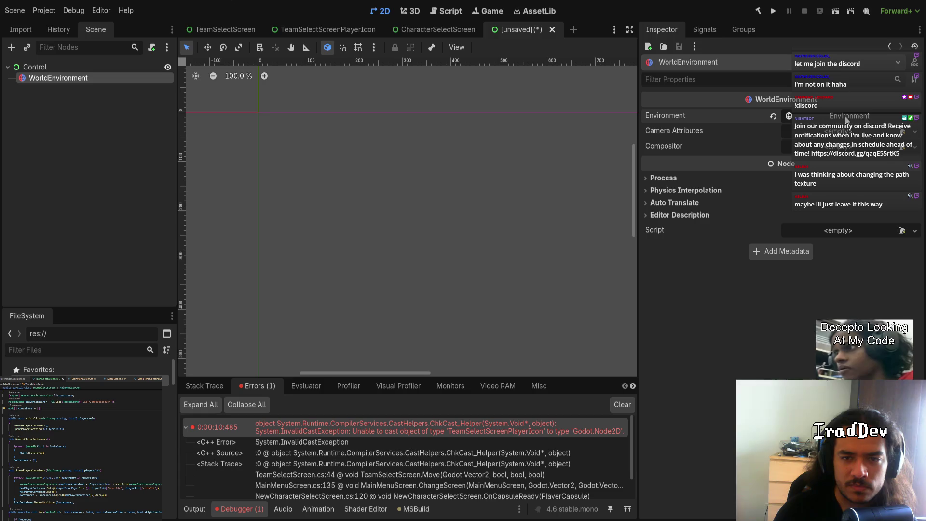
{"action": "left_click", "coordinate": [773, 117]}
Step: Add and remove a Compositor, then assign a fresh Environment and expand its Tonemap settings
{"action": "left_click", "coordinate": [828, 150]}
{"action": "left_click", "coordinate": [829, 160]}
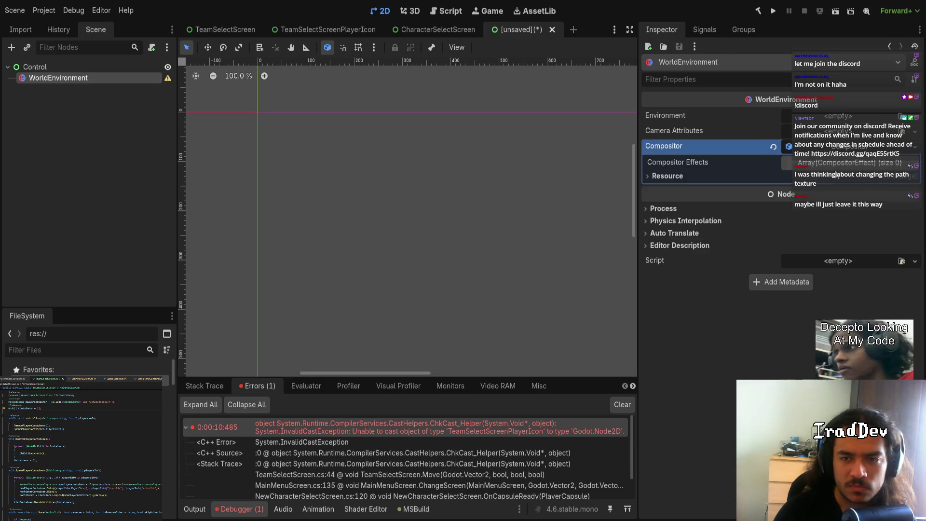
{"action": "left_click", "coordinate": [773, 147]}
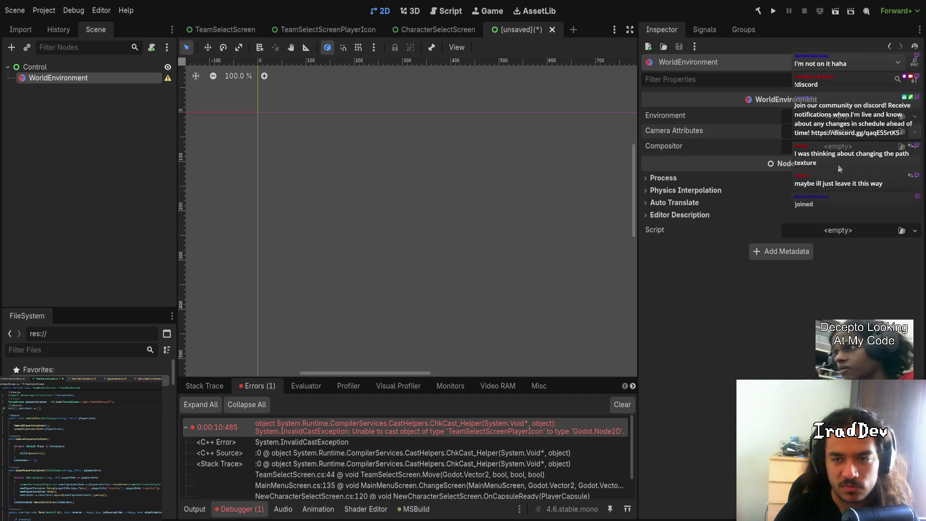
{"action": "left_click", "coordinate": [842, 117]}
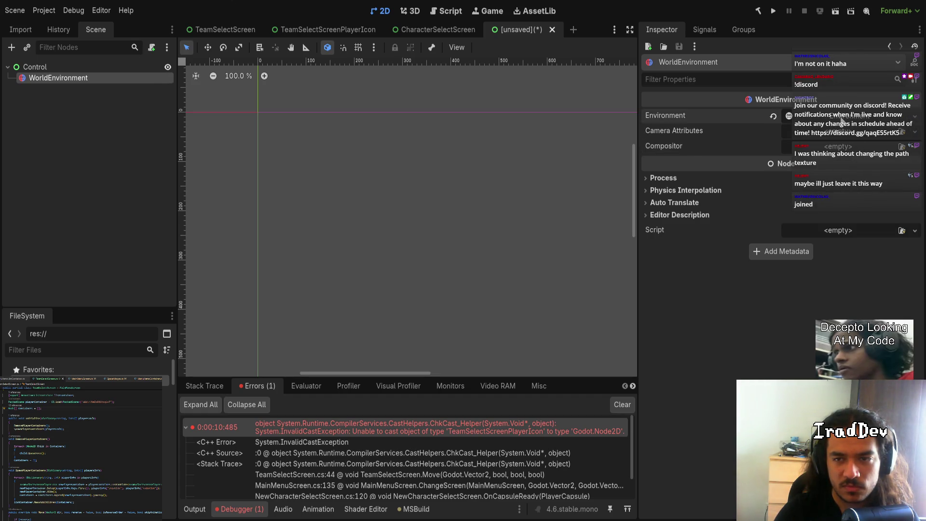
{"action": "left_click", "coordinate": [842, 116]}
{"action": "left_click", "coordinate": [650, 166]}
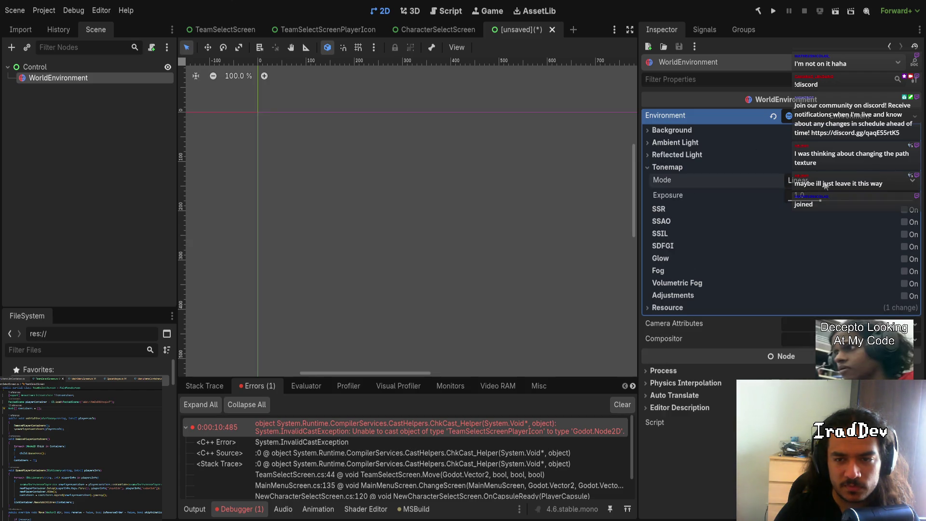
{"action": "left_click", "coordinate": [627, 167]}
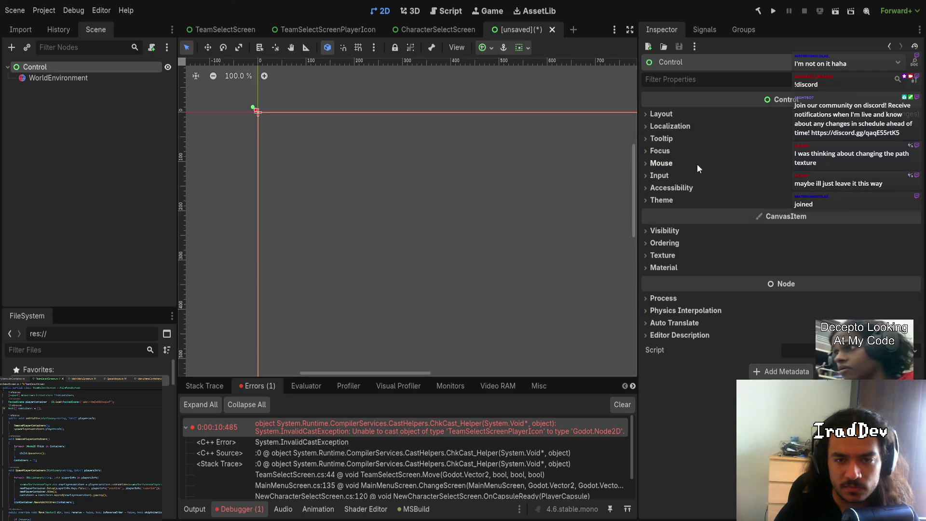
Step: On WorldEnvironment, collapse Tonemap, expand Resource and Background, and switch Background mode to Sky
{"action": "left_click", "coordinate": [115, 80]}
{"action": "left_click", "coordinate": [652, 168]}
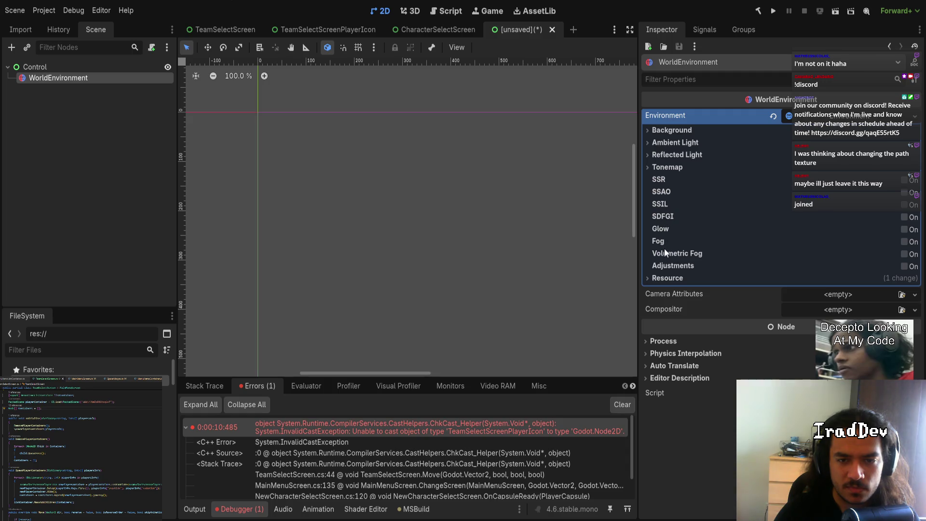
{"action": "left_click", "coordinate": [667, 279]}
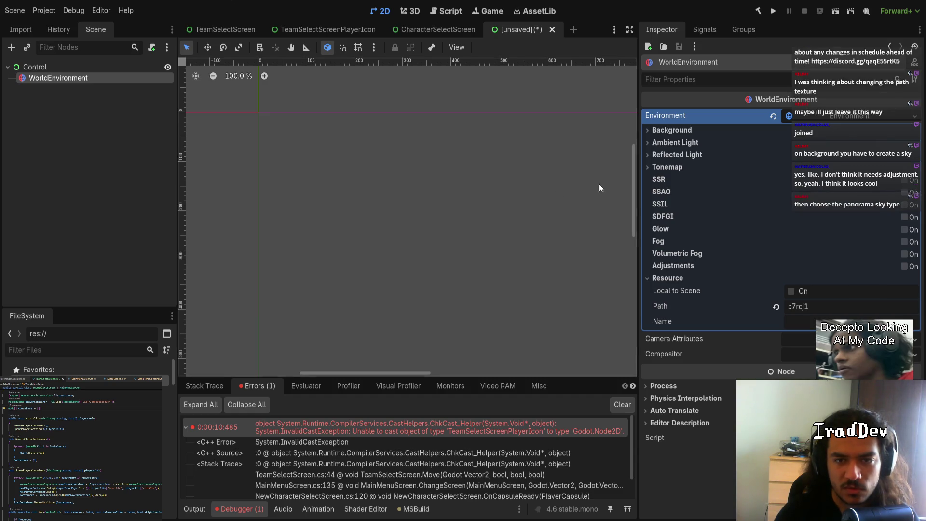
{"action": "left_click", "coordinate": [656, 131]}
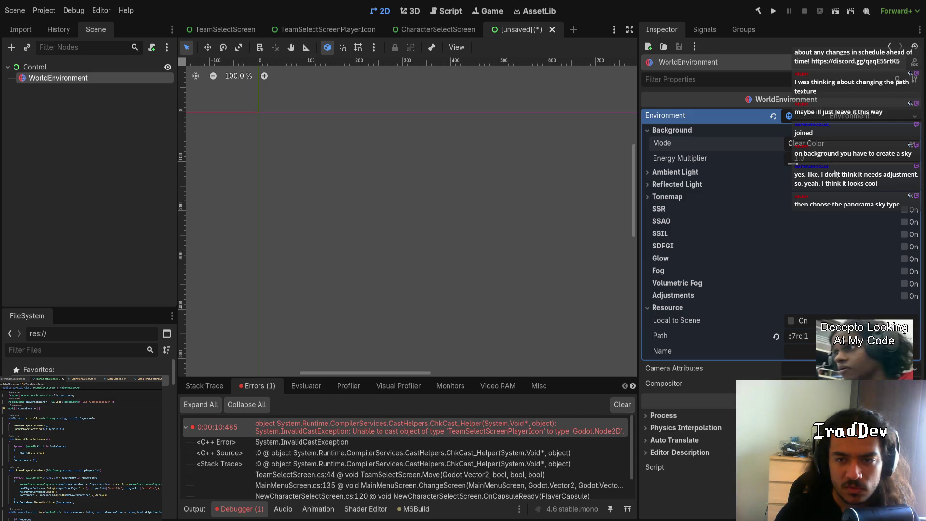
{"action": "left_click", "coordinate": [833, 187]}
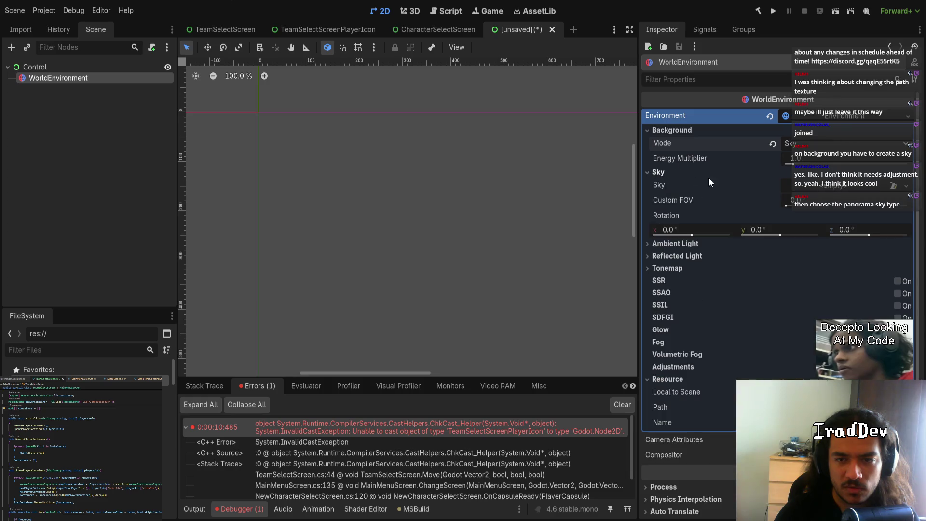
Step: Give the environment a New Sky with a PanoramaSkyMaterial, then try a new ImageTexture as its panorama
{"action": "left_click", "coordinate": [861, 212]}
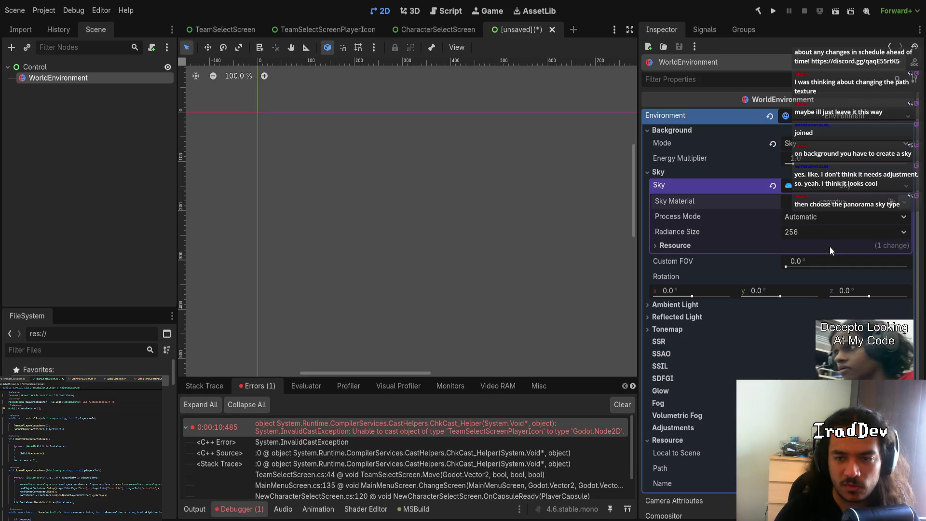
{"action": "left_click", "coordinate": [840, 203]}
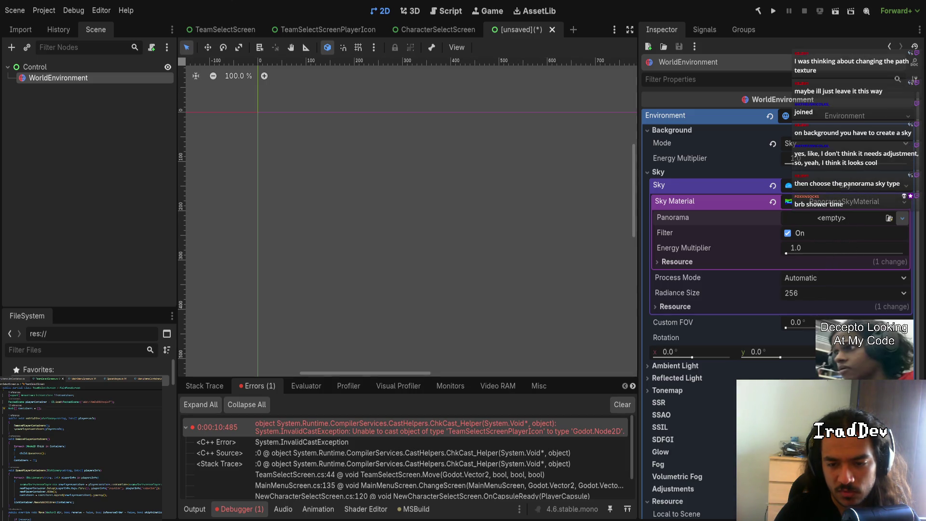
{"action": "left_click", "coordinate": [834, 222]}
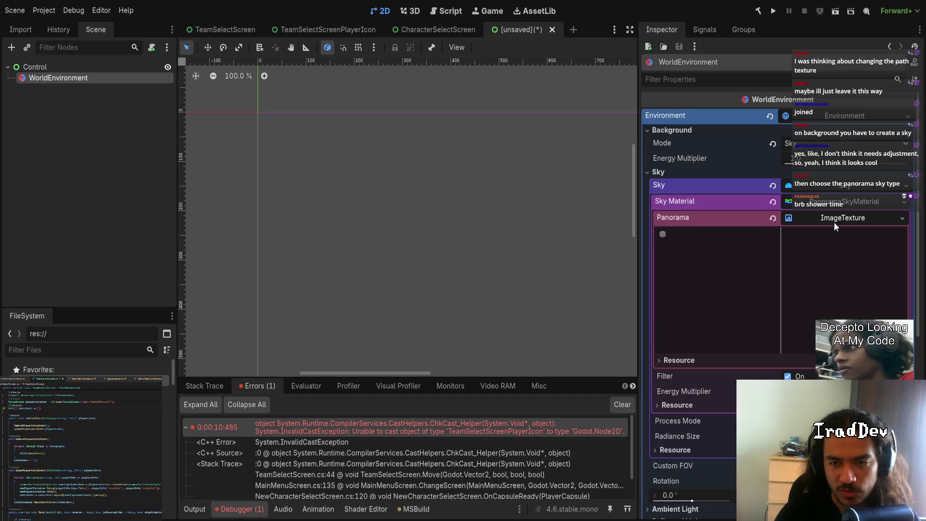
{"action": "scroll", "coordinate": [757, 345], "scroll_direction": "down", "scroll_amount": 3}
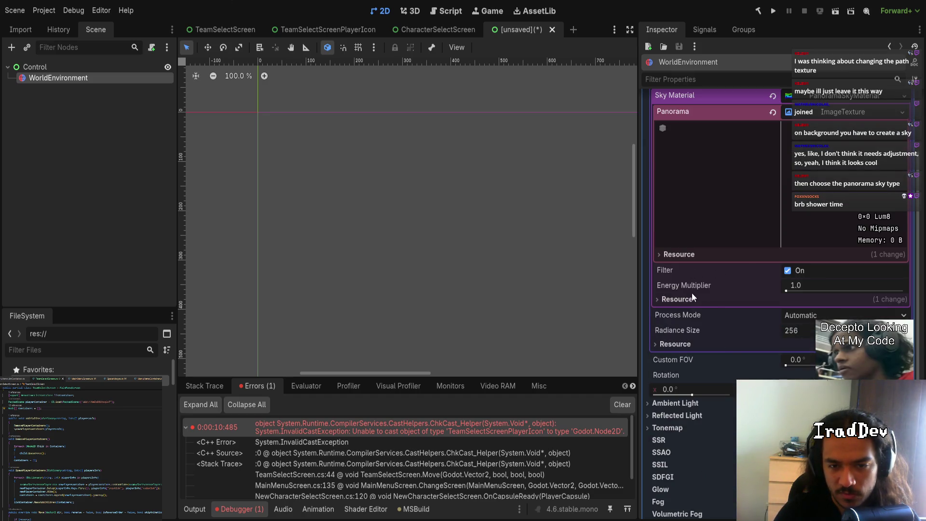
{"action": "left_click", "coordinate": [693, 298]}
{"action": "left_click", "coordinate": [685, 299]}
{"action": "left_click", "coordinate": [691, 255]}
{"action": "left_click", "coordinate": [690, 254]}
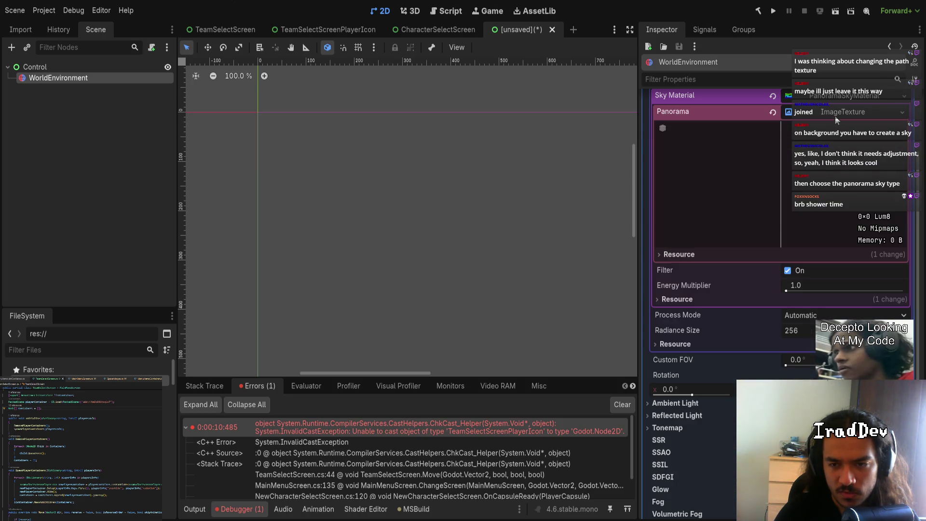
Step: Clear the panorama texture back to empty, leaving the PanoramaSkyMaterial in place
{"action": "left_click", "coordinate": [771, 114]}
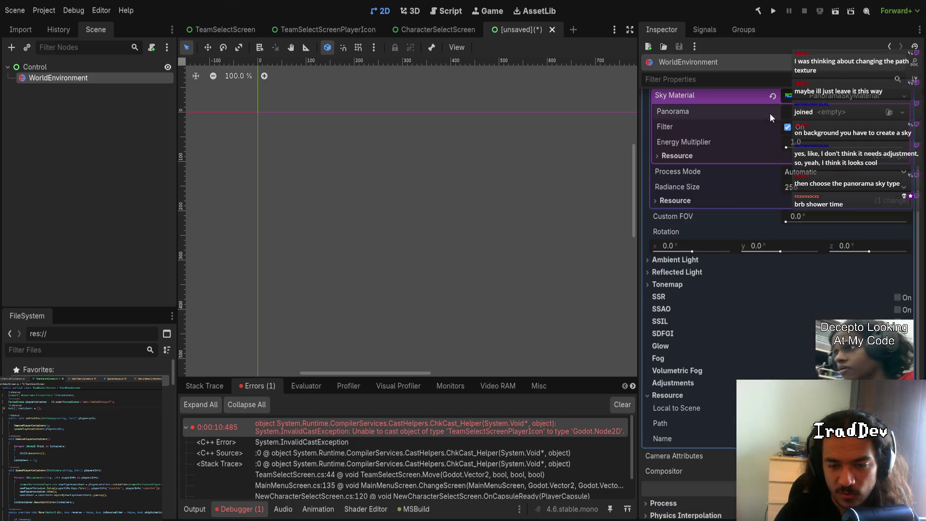
{"action": "scroll", "coordinate": [703, 371], "scroll_direction": "down", "scroll_amount": 2}
{"action": "left_click", "coordinate": [691, 437]}
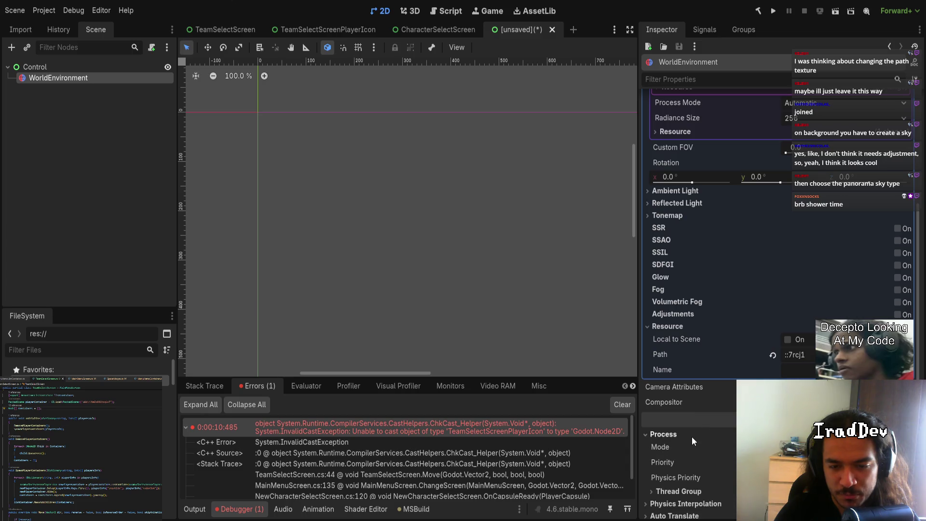
{"action": "scroll", "coordinate": [692, 436], "scroll_direction": "down", "scroll_amount": 2}
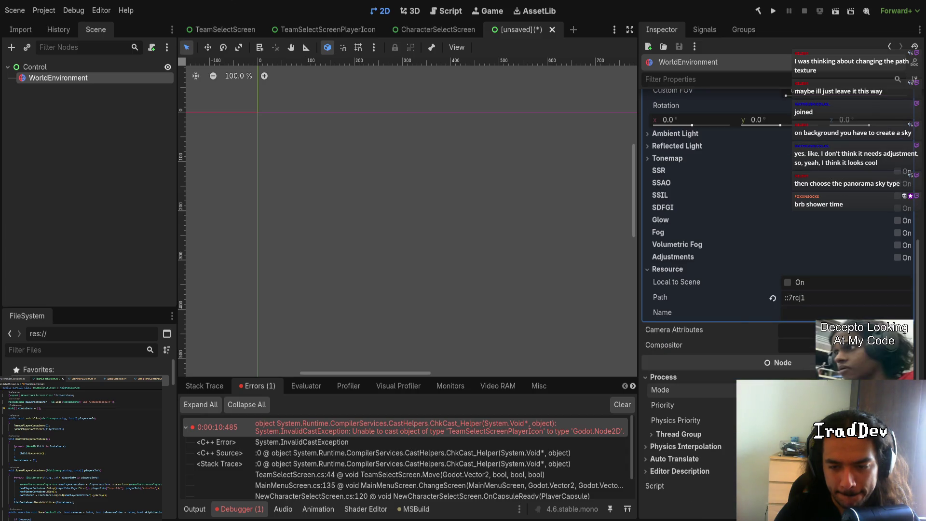
{"action": "left_click", "coordinate": [681, 378]}
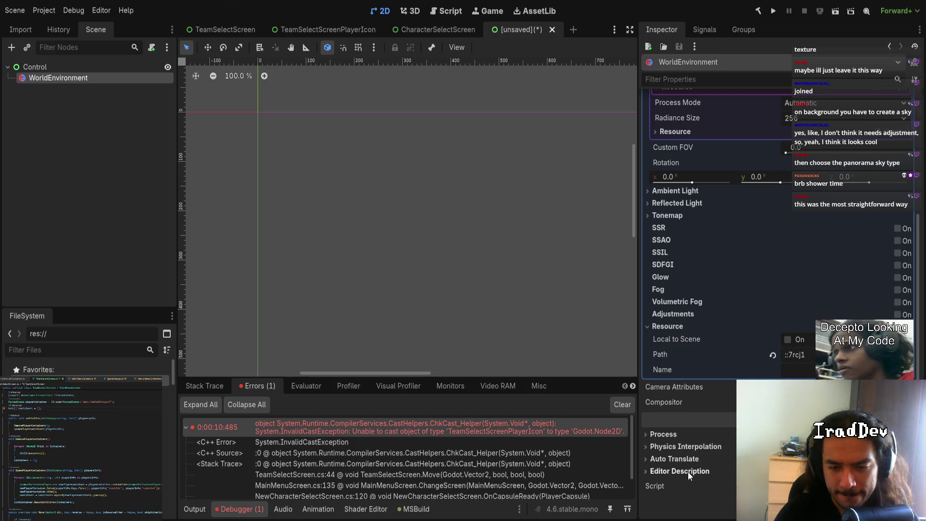
{"action": "left_click", "coordinate": [59, 78]}
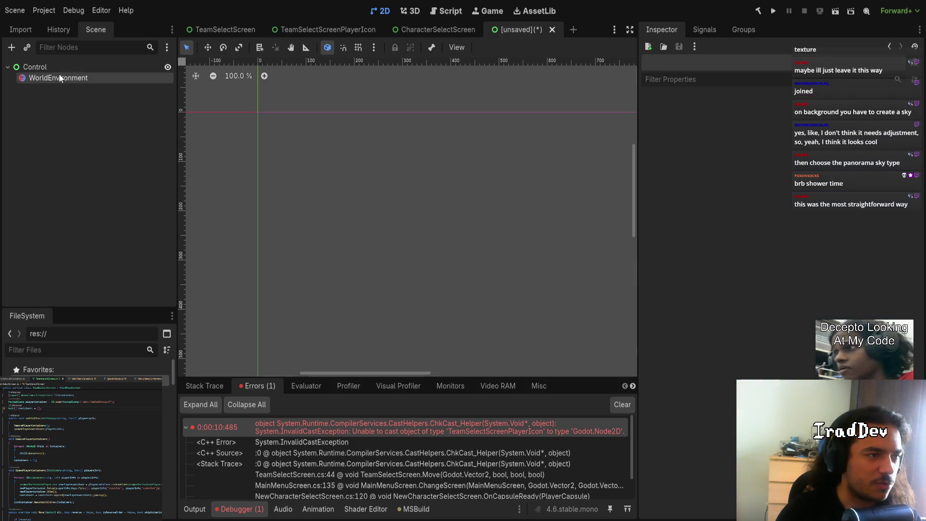
Step: Add a TextureRect child under the Control root and look through its Material and Texture sections
{"action": "left_click", "coordinate": [59, 75]}
{"action": "left_click", "coordinate": [67, 69]}
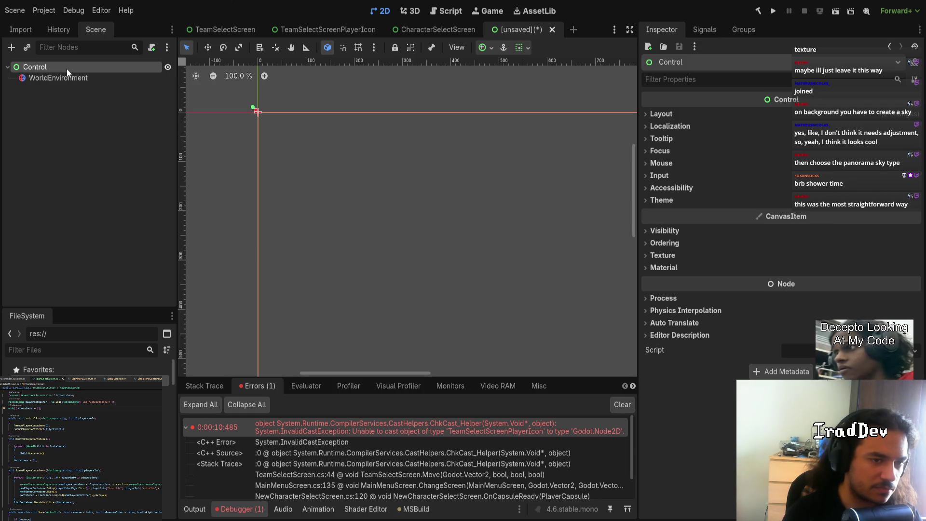
{"action": "key", "text": "ctrl+v"}
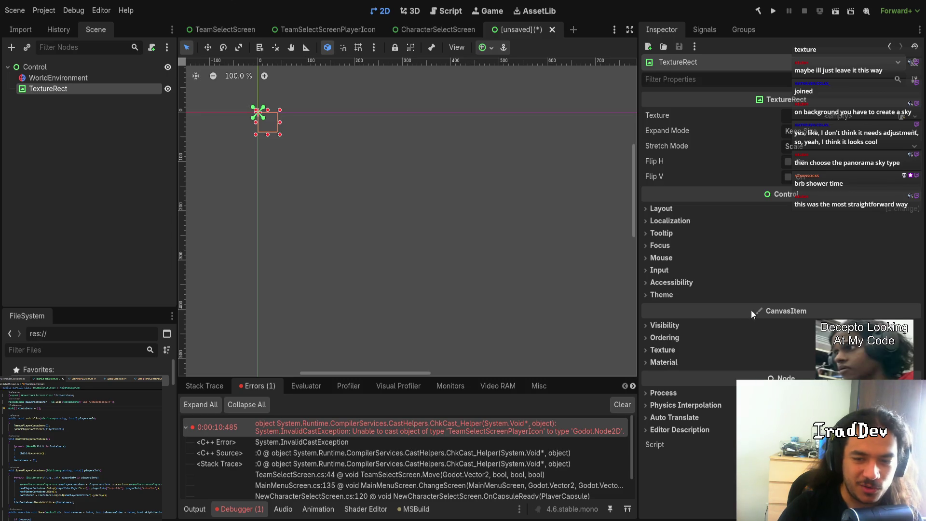
{"action": "left_click", "coordinate": [670, 362]}
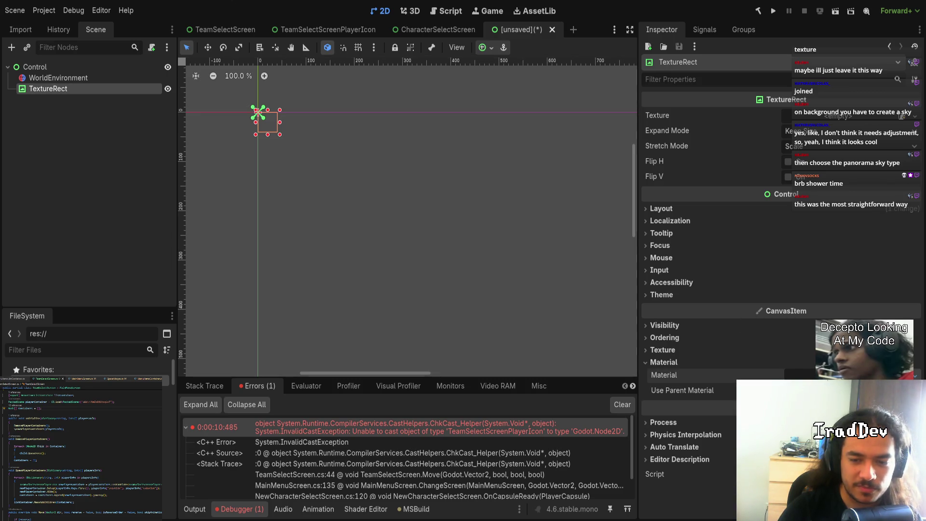
{"action": "left_click", "coordinate": [672, 364]}
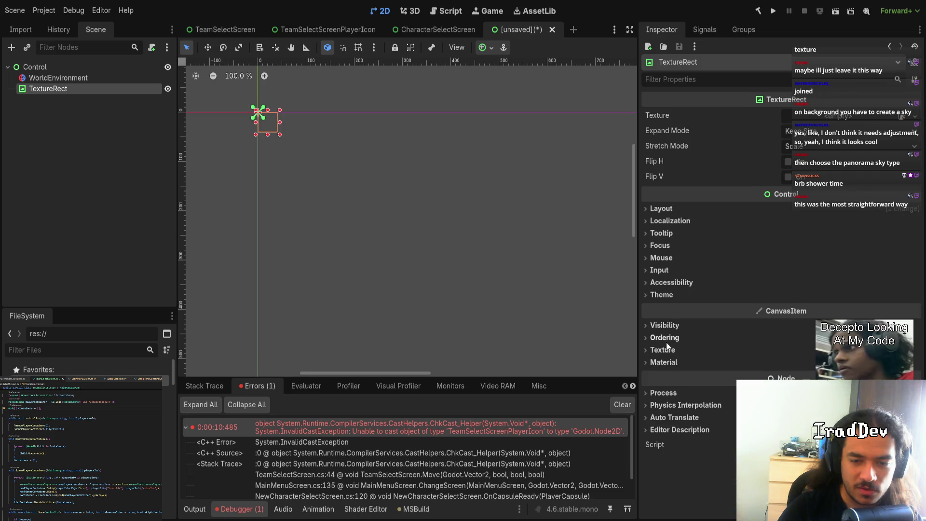
{"action": "left_click", "coordinate": [668, 349]}
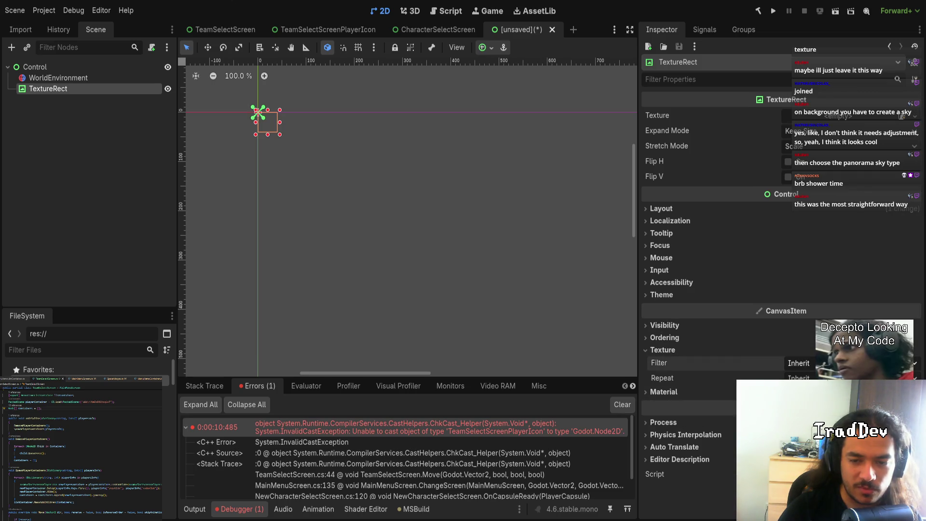
{"action": "left_click", "coordinate": [108, 78]}
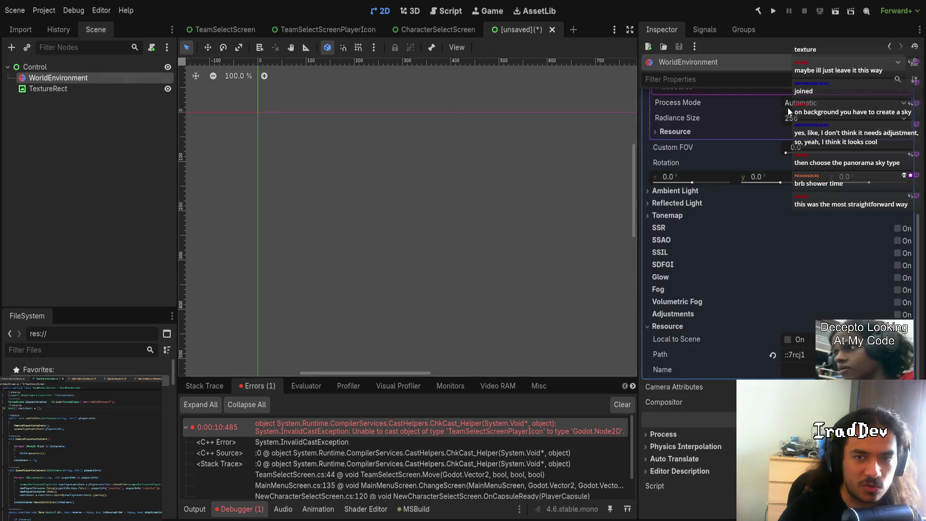
Step: Filter the Inspector by 'filter' and uncheck the panorama sky material's Filter option
{"action": "left_click", "coordinate": [798, 80]}
{"action": "type", "text": "filter"}
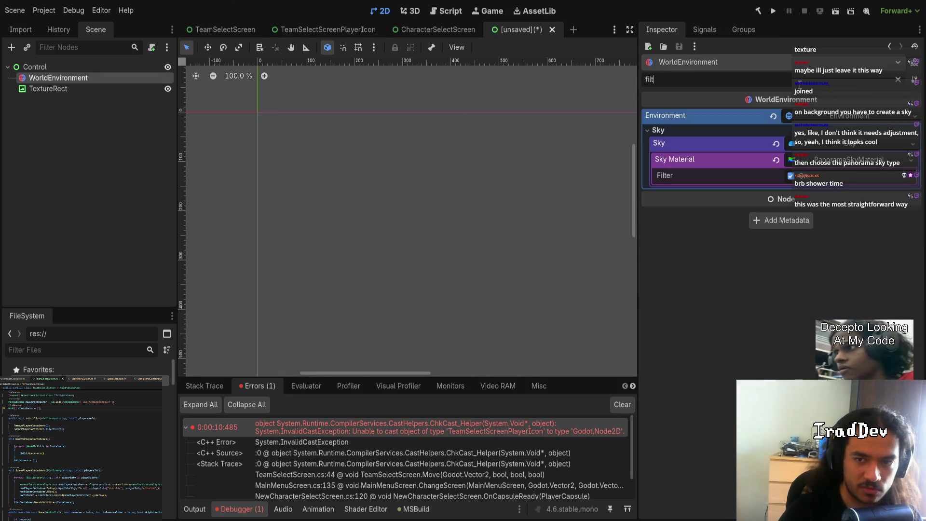
{"action": "left_click", "coordinate": [790, 175]}
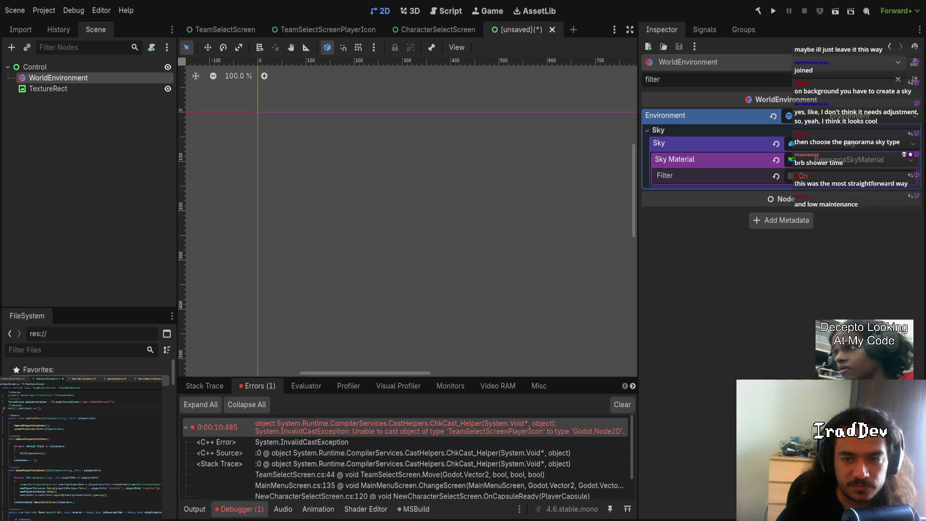
{"action": "left_click_drag", "start_coordinate": [637, 186], "coordinate": [513, 184]}
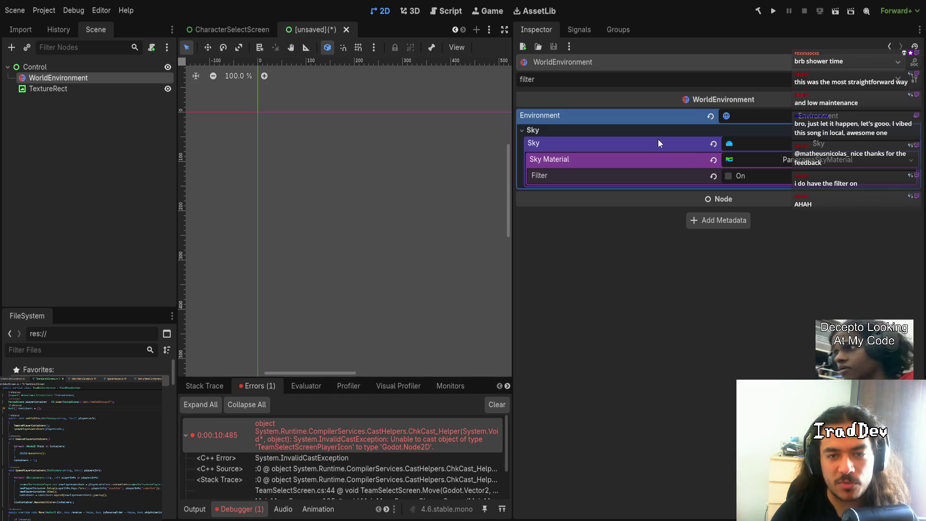
{"action": "mouse_move", "coordinate": [513, 191]}
{"action": "left_mouse_down"}
{"action": "mouse_move", "coordinate": [779, 198]}
{"action": "mouse_move", "coordinate": [687, 198]}
{"action": "left_mouse_up"}
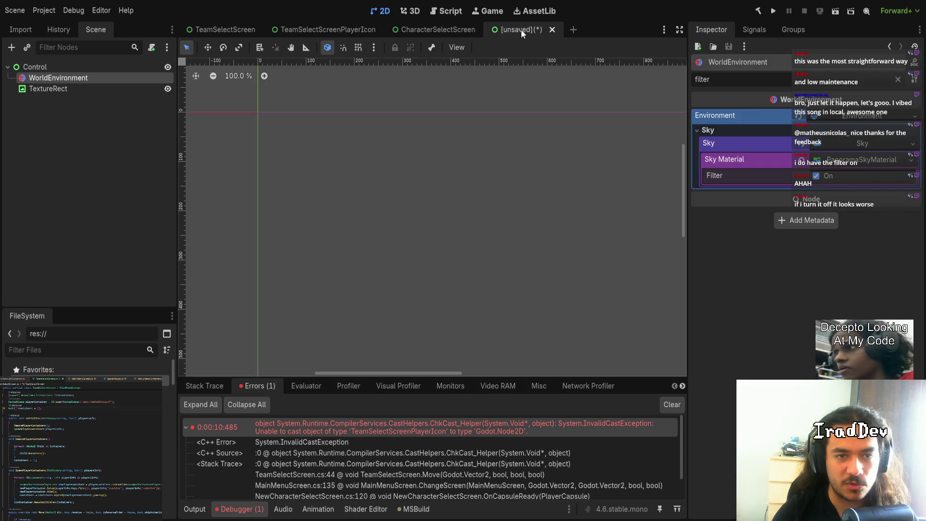
Step: Close the [unsaved] scene tab with Ctrl+Shift+W so CharacterSelectScreen is shown again
{"action": "key", "text": "ctrl+shift+w"}
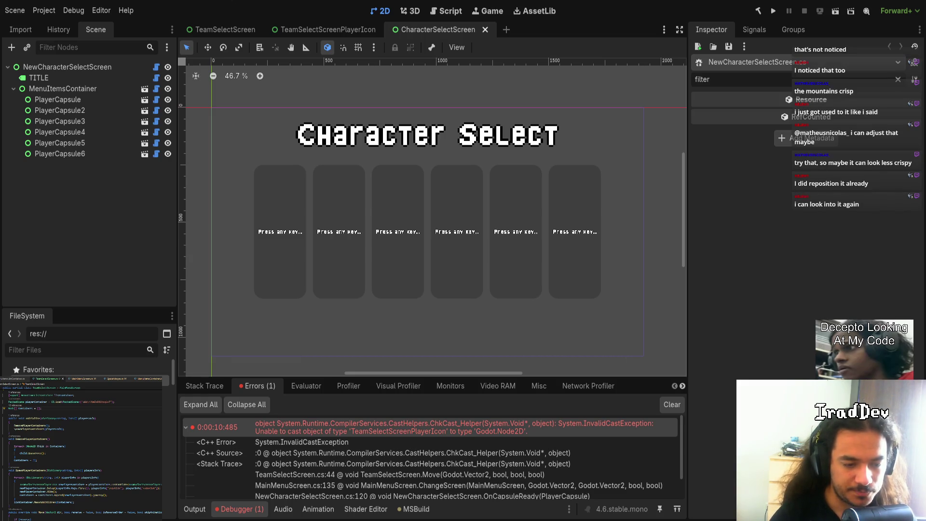
Step: Clear the InvalidCastException from the Debugger's Errors list
{"action": "scroll", "coordinate": [337, 337], "scroll_direction": "down", "scroll_amount": 1}
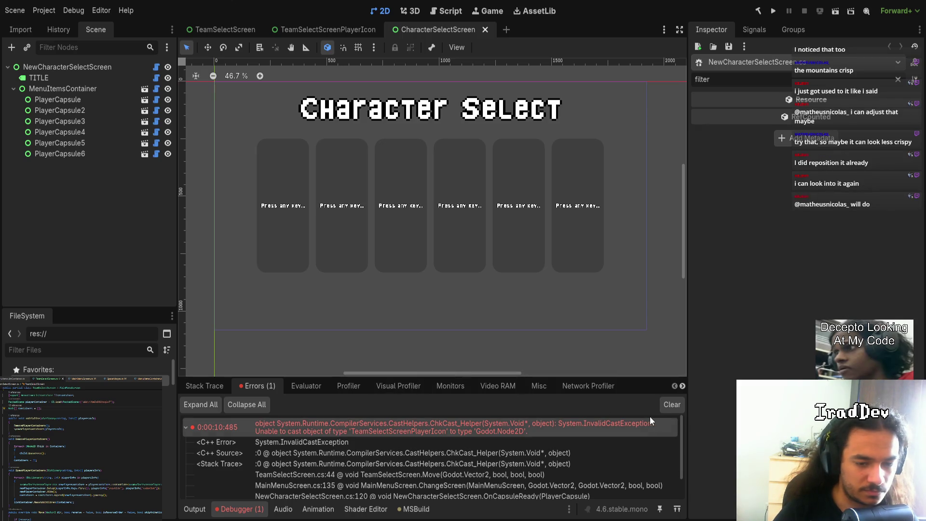
{"action": "left_click", "coordinate": [672, 408]}
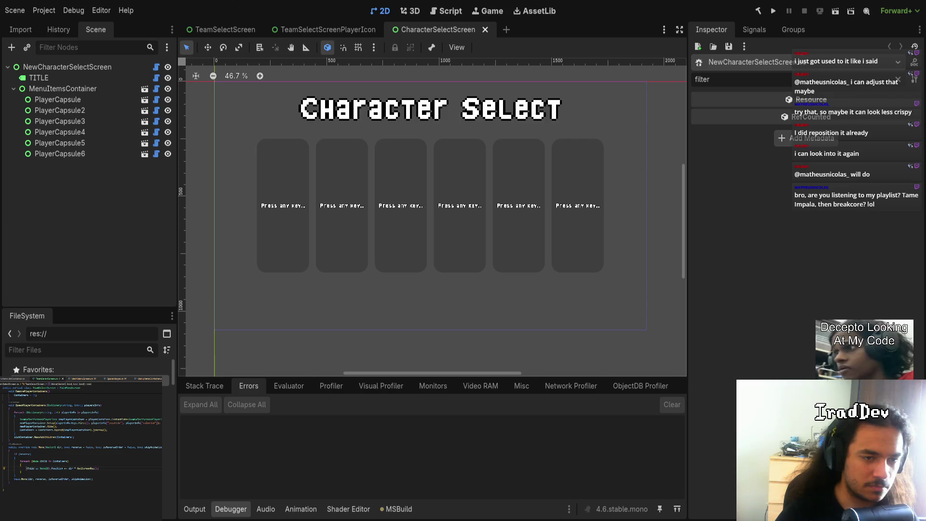
Step: Run the game, join character select as player 1, enter the name 'WCASDJSHDFJH', then stop with F8
{"action": "left_click", "coordinate": [774, 11]}
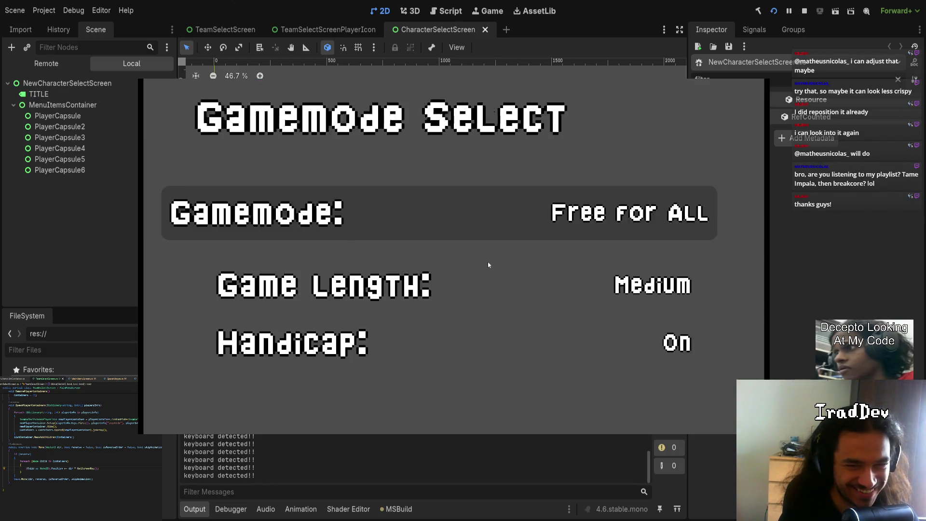
{"action": "key", "text": "Return"}
{"action": "key", "text": "Return"}
{"action": "key", "text": "Return"}
{"action": "type", "text": "WCASDJSHDF"}
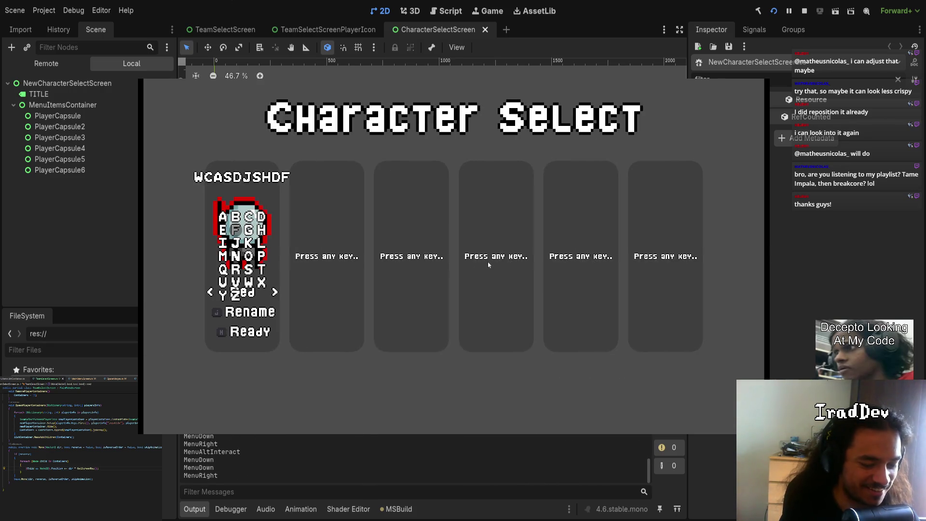
{"action": "type", "text": "JH"}
{"action": "key", "text": "F8"}
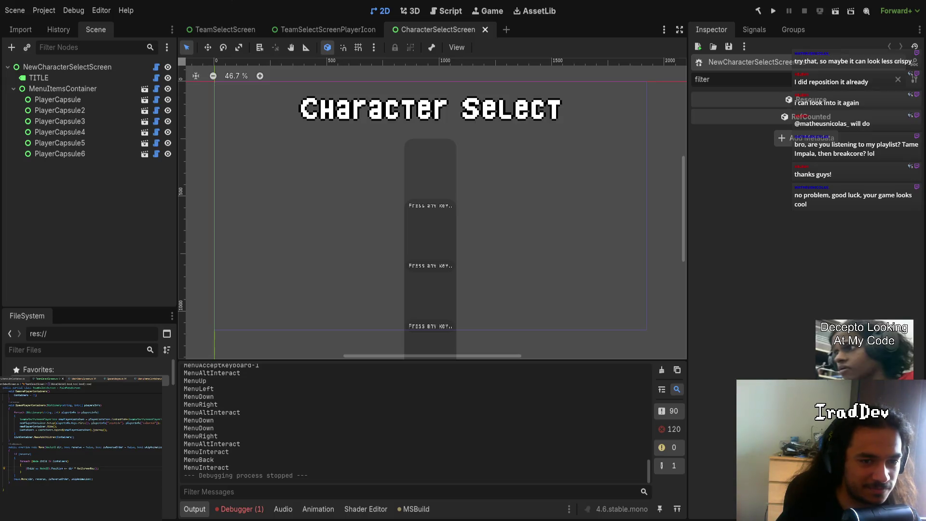
Step: Expand the NullReferenceException in the Errors tab, jump to its C# source line, then rerun the project
{"action": "left_click", "coordinate": [243, 509]}
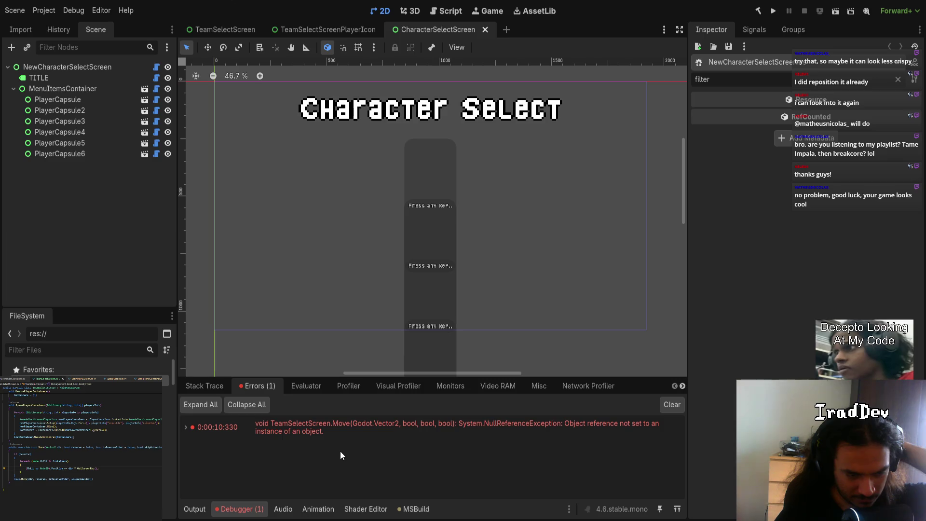
{"action": "left_click", "coordinate": [187, 426]}
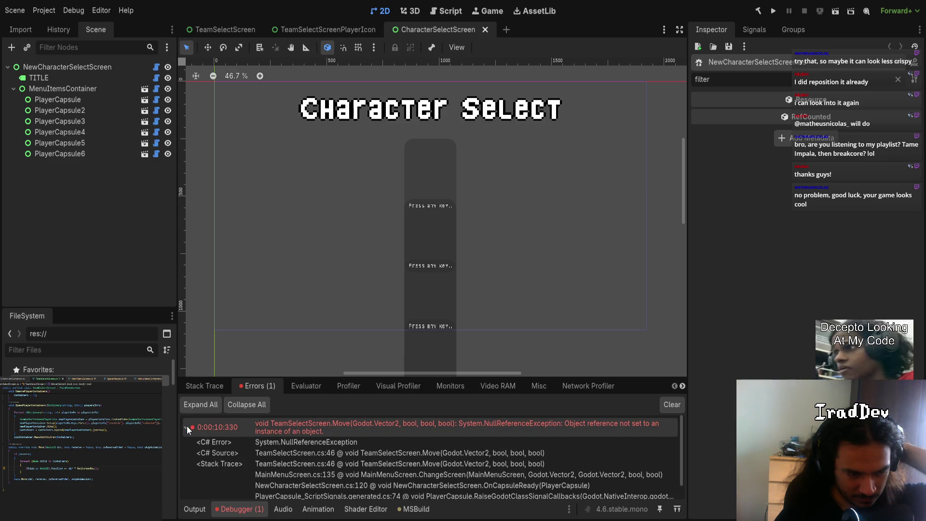
{"action": "left_click", "coordinate": [309, 454]}
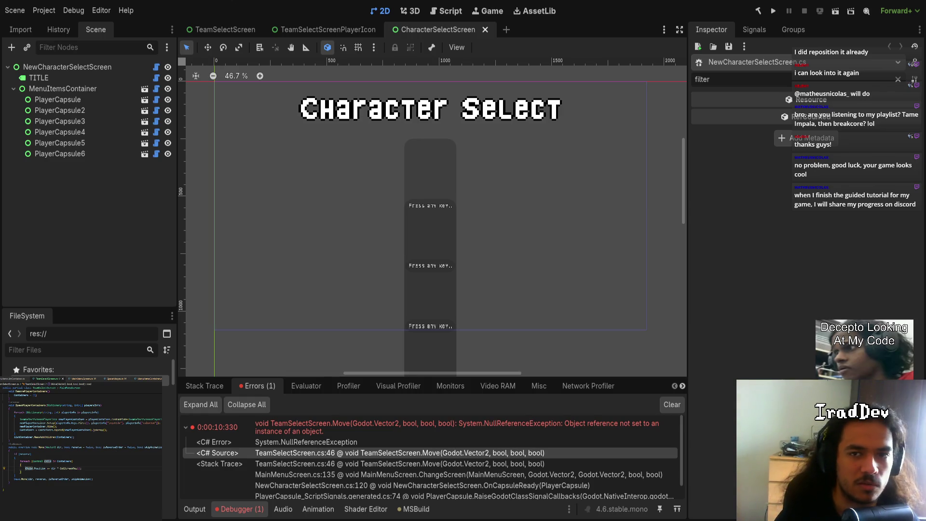
{"action": "left_click", "coordinate": [773, 11]}
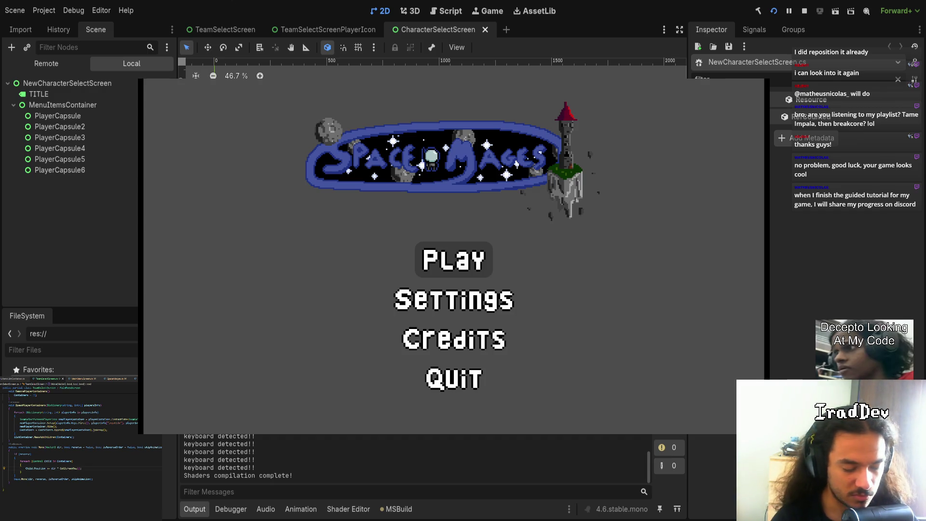
Step: Join character select as the Red player and mark Red as ready
{"action": "key", "text": "Return"}
{"action": "key", "text": "Return"}
{"action": "key", "text": "Return"}
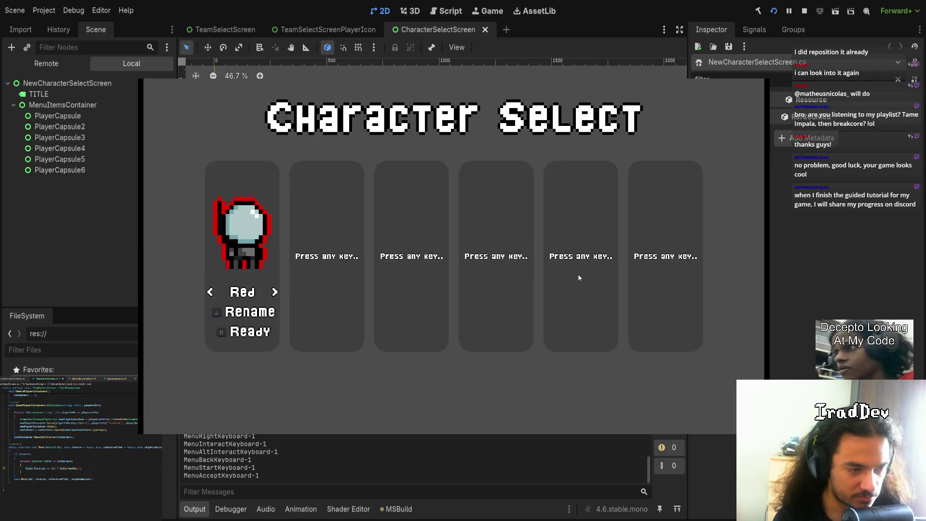
{"action": "key", "text": "Return"}
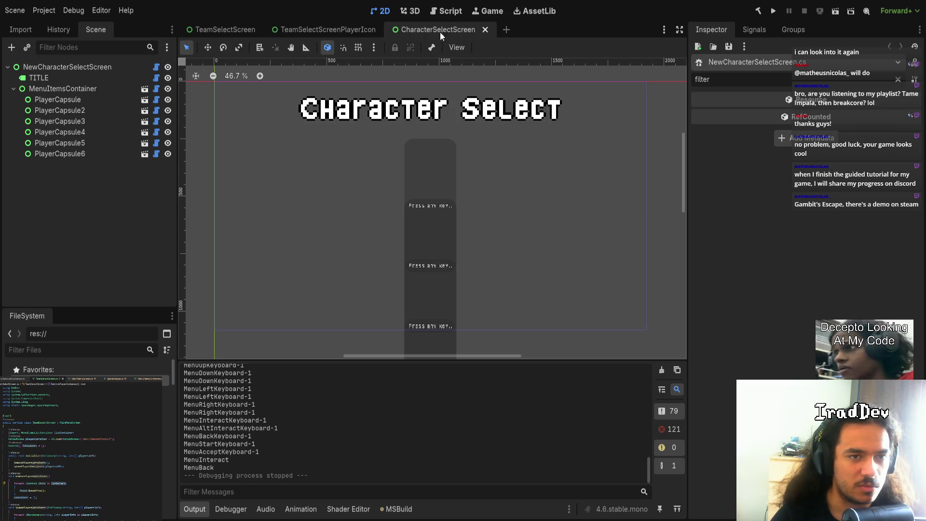
Step: Close the TeamSelectScreenPlayerIcon tab, delete all six PlayerIcon nodes under Players, and save TeamSelectScreen
{"action": "left_click", "coordinate": [328, 29]}
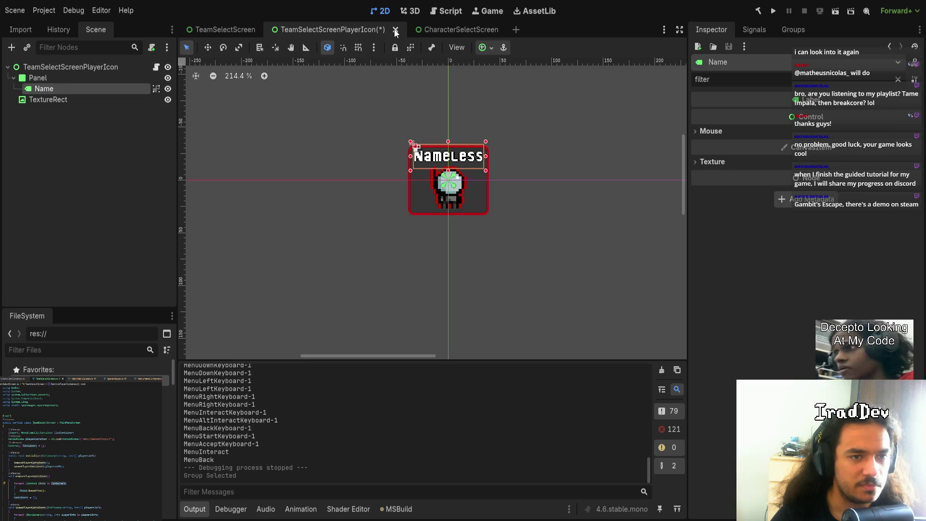
{"action": "key", "text": "ctrl+shift+w"}
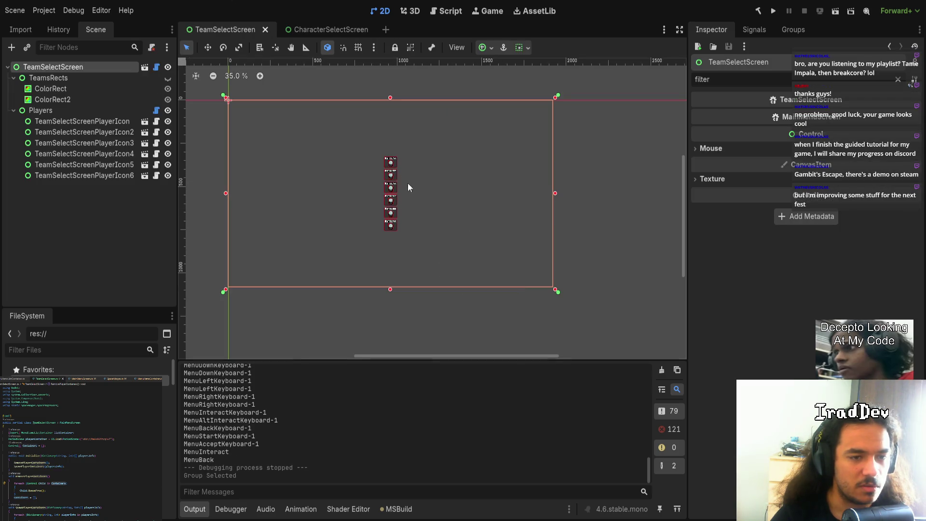
{"action": "left_click", "coordinate": [83, 121]}
{"action": "left_click", "coordinate": [92, 172], "text": "shift"}
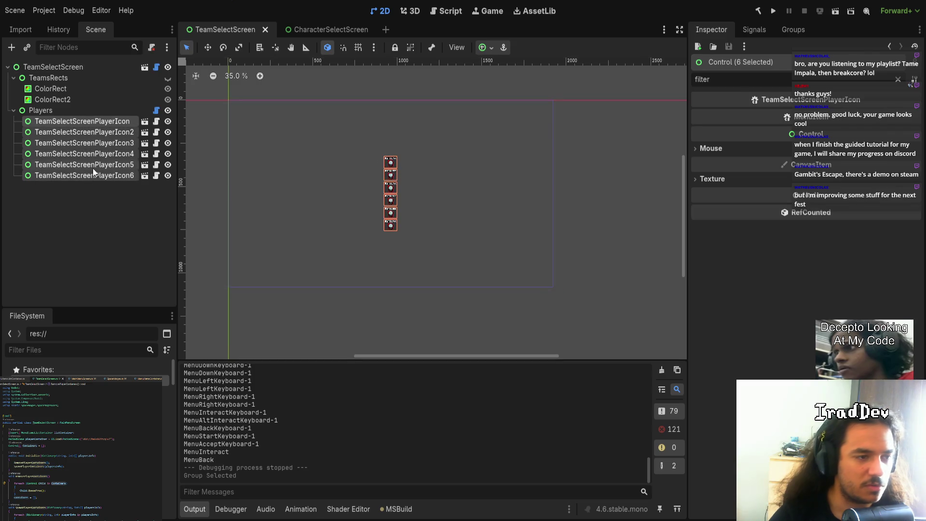
{"action": "key", "text": "Delete"}
{"action": "key", "text": "ctrl+s"}
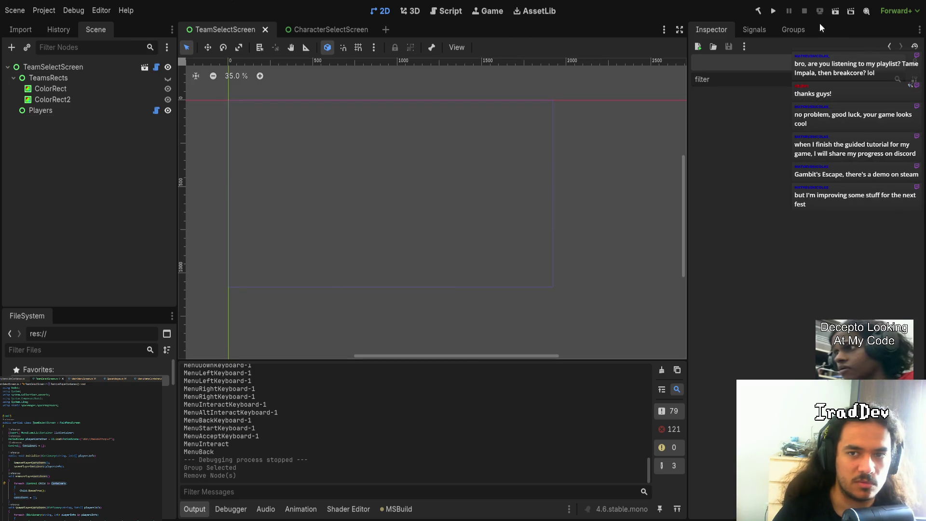
{"action": "left_click", "coordinate": [772, 11]}
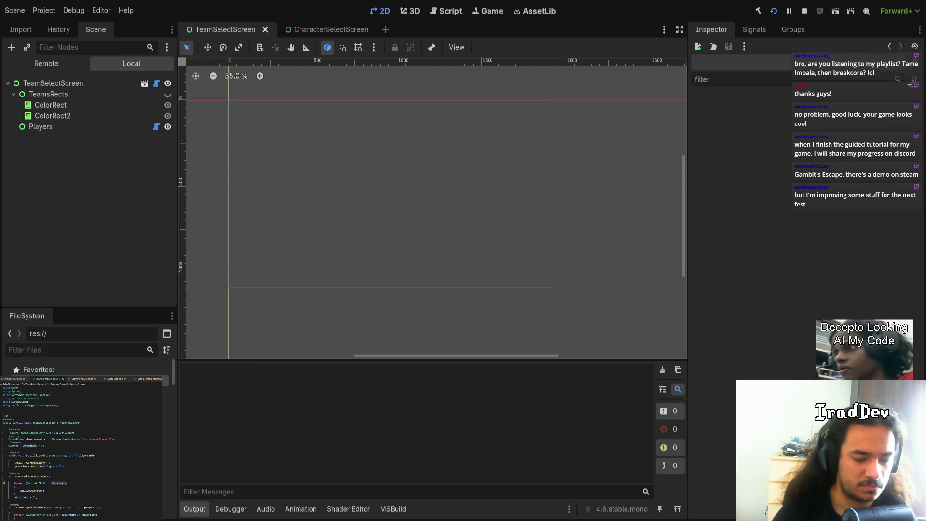
Step: Join as Red, rename the player to TEST, ready up into team select, then stop the game
{"action": "key", "text": "space"}
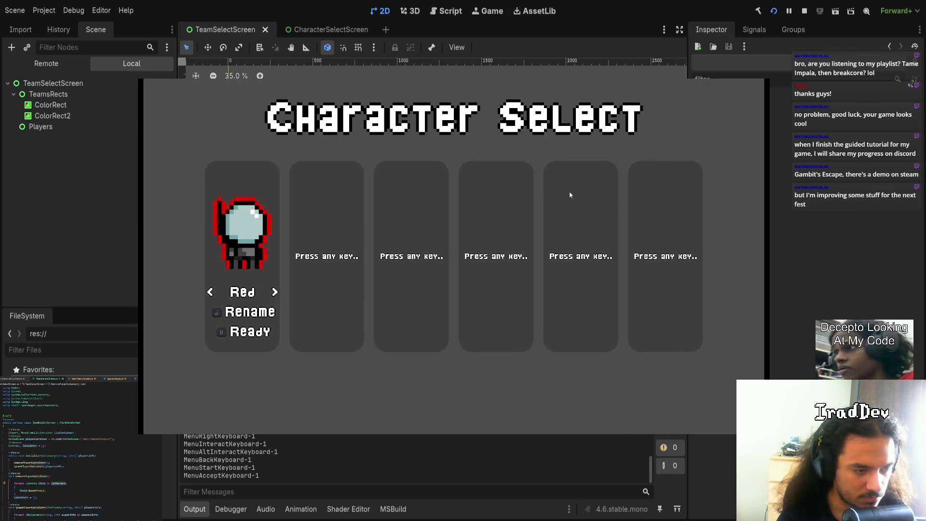
{"action": "type", "text": "j"}
{"action": "type", "text": "TEST"}
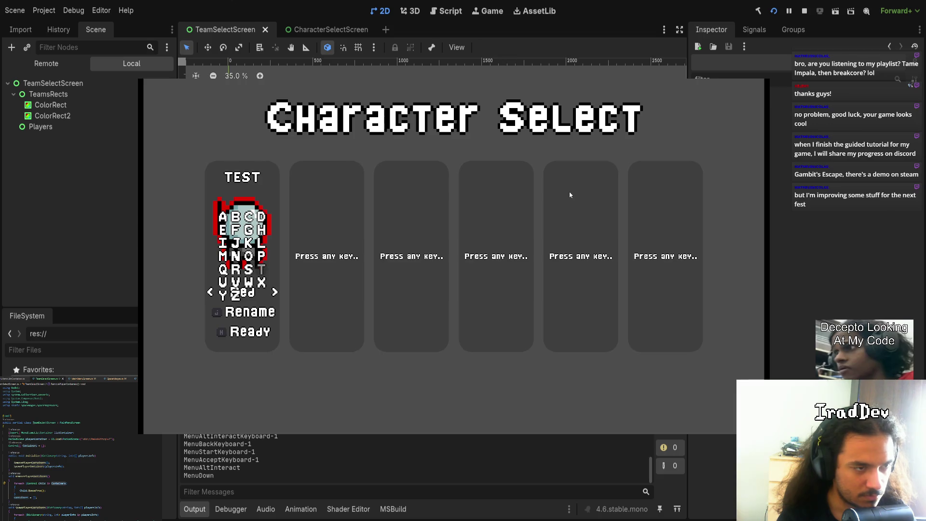
{"action": "type", "text": "j"}
{"action": "key", "text": "Escape"}
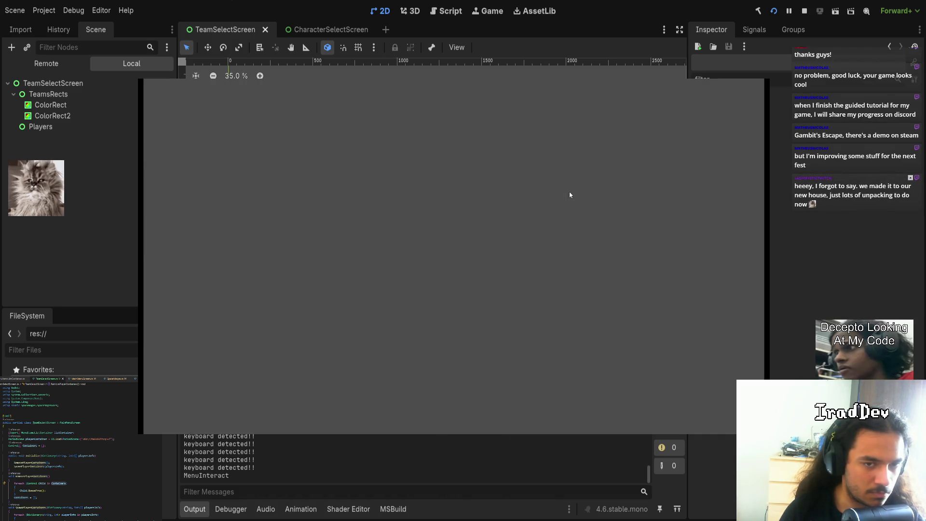
{"action": "key", "text": "space"}
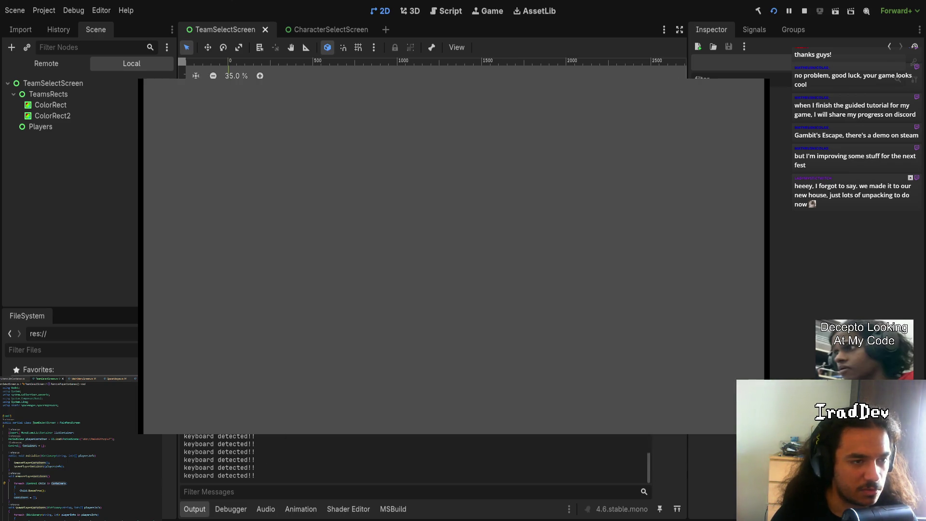
{"action": "left_click", "coordinate": [805, 14]}
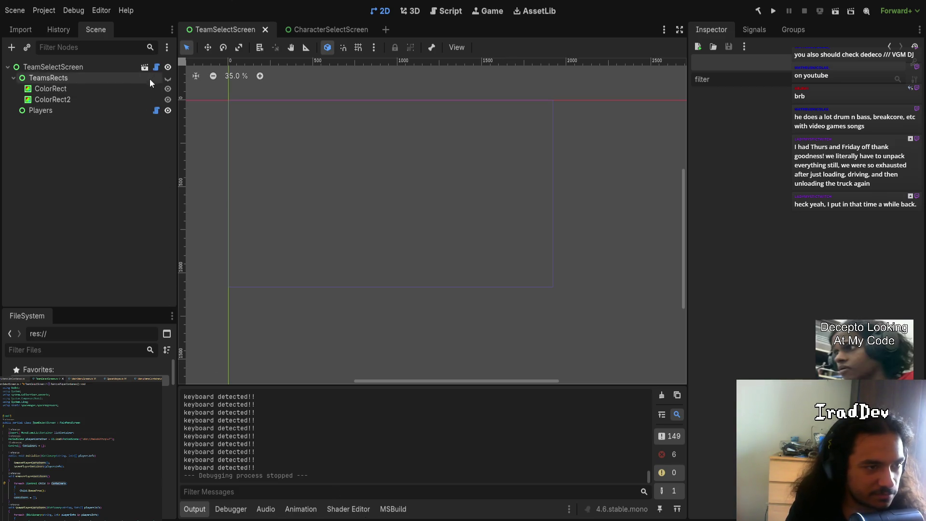
Step: Hide and re-show the TeamSelectScreen root node, then save the TeamSelectScreen scene
{"action": "left_click", "coordinate": [163, 67]}
{"action": "left_click", "coordinate": [168, 67]}
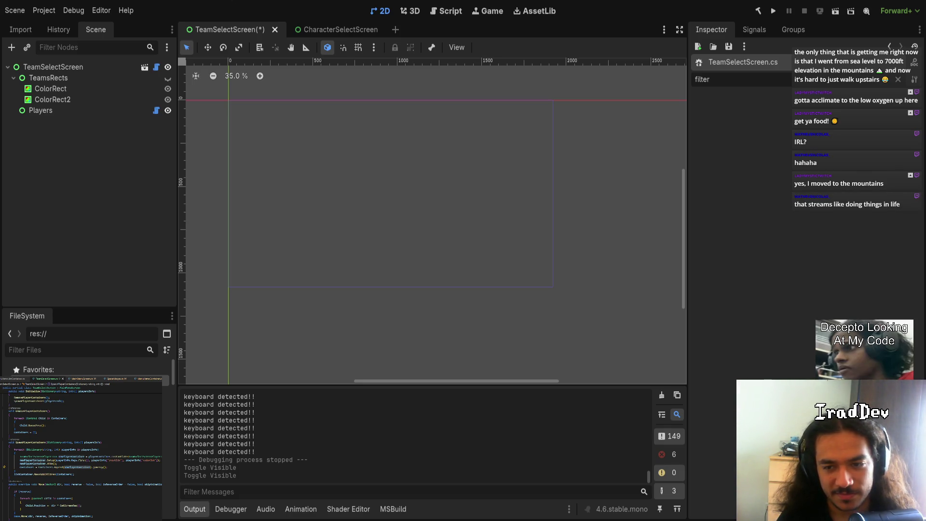
{"action": "key", "text": "ctrl+s"}
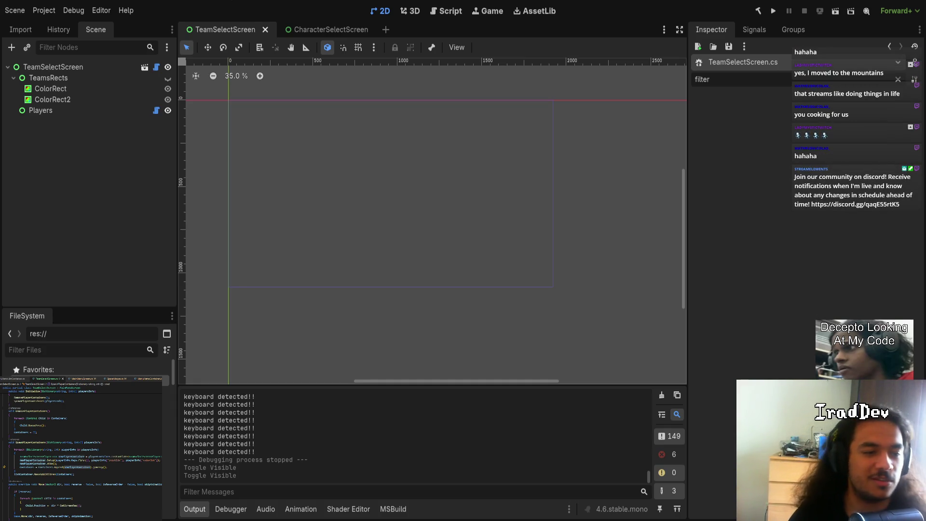
{"action": "left_click", "coordinate": [102, 352]}
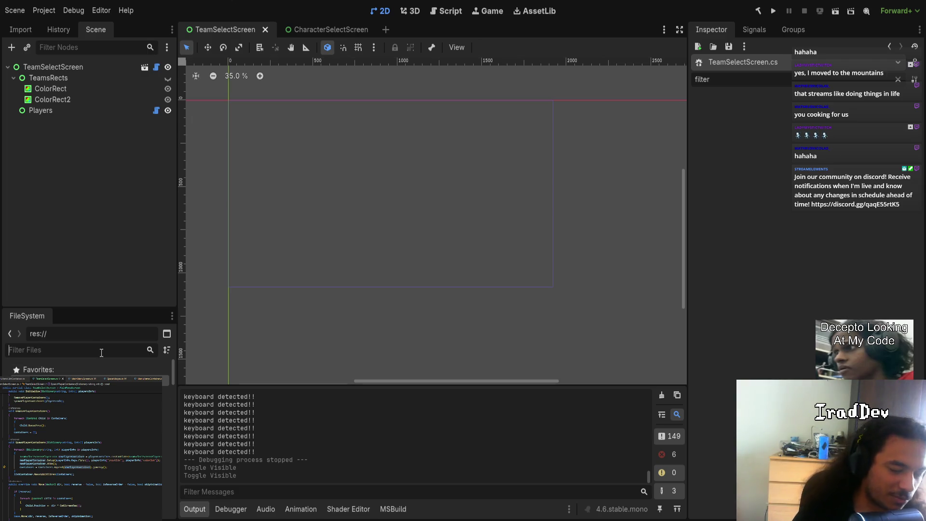
Step: Filter the files for 'basemap', open BaseMap.tscn, and frame the tilemap level in view
{"action": "type", "text": "basemap"}
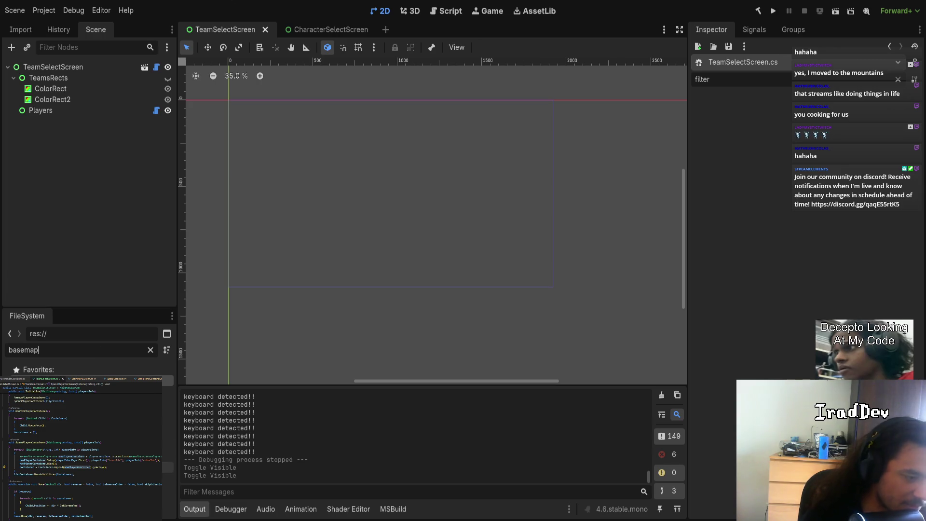
{"action": "key", "text": "Return"}
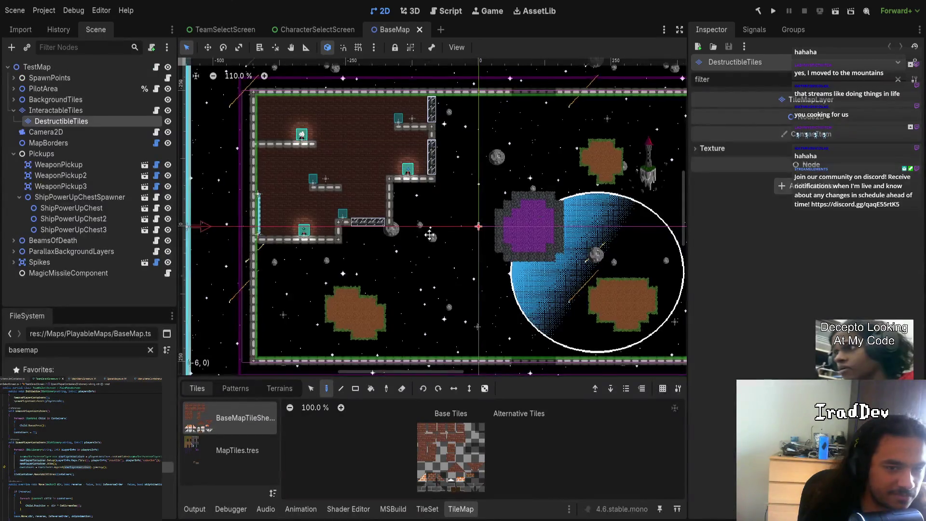
{"action": "scroll", "coordinate": [434, 237], "scroll_direction": "down", "scroll_amount": 3}
{"action": "scroll", "coordinate": [482, 352], "scroll_direction": "up", "scroll_amount": 2}
{"action": "left_click_drag", "start_coordinate": [499, 306], "coordinate": [489, 308]}
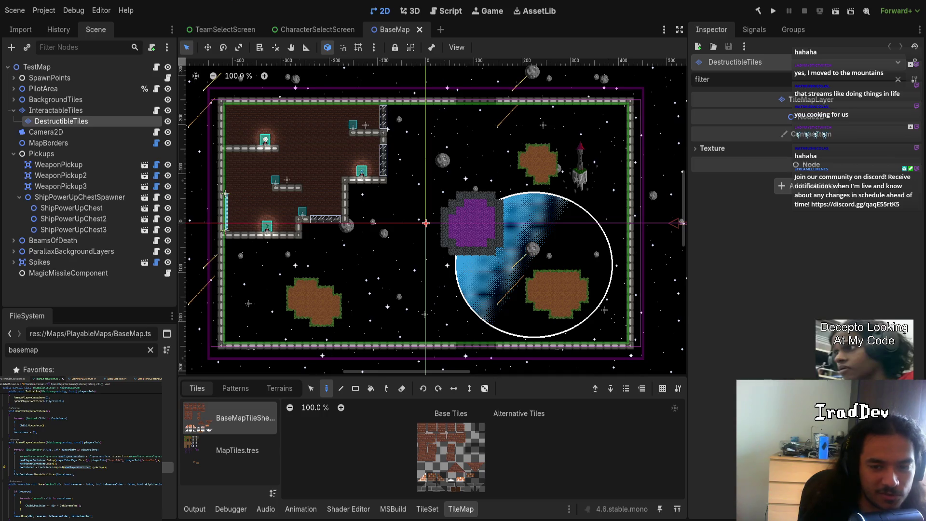
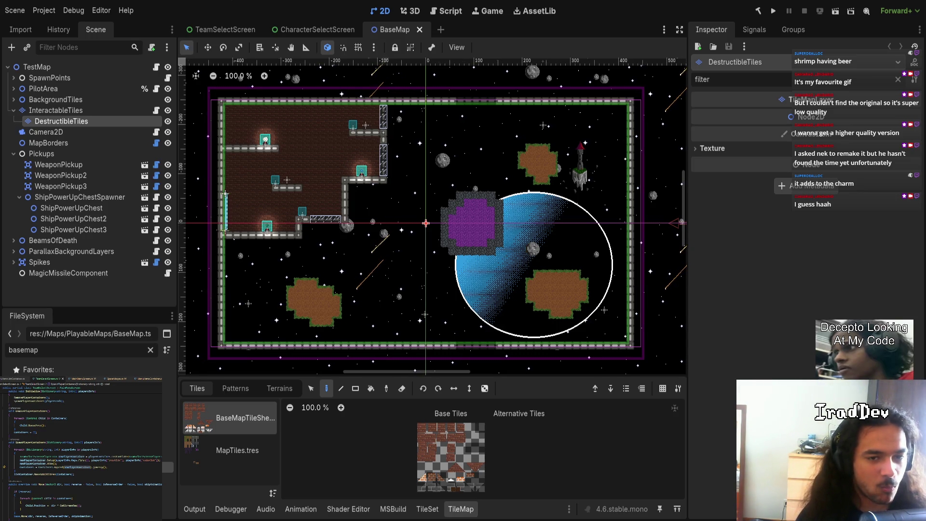
Step: Close the BaseMap scene tab and switch to the TeamSelectScreen scene
{"action": "scroll", "coordinate": [465, 239], "scroll_direction": "up", "scroll_amount": 1}
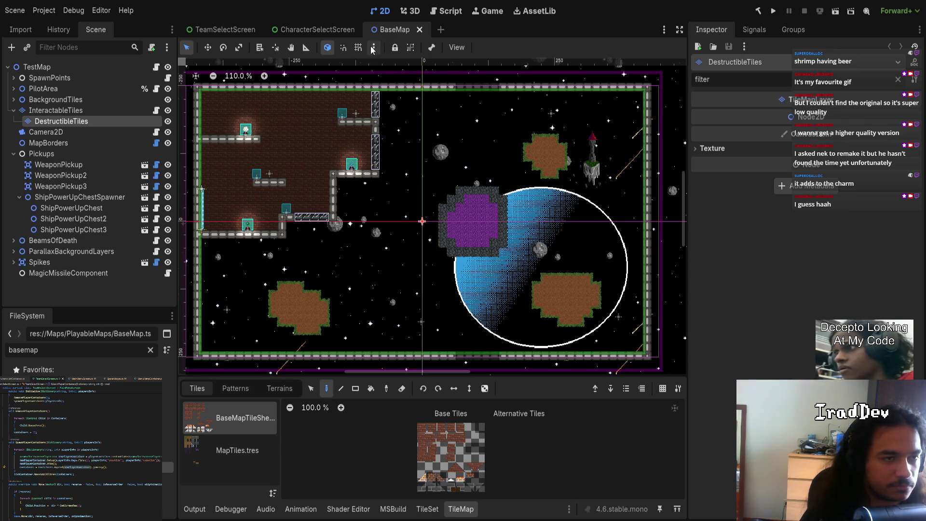
{"action": "middle_click", "coordinate": [381, 32]}
{"action": "left_click", "coordinate": [214, 33]}
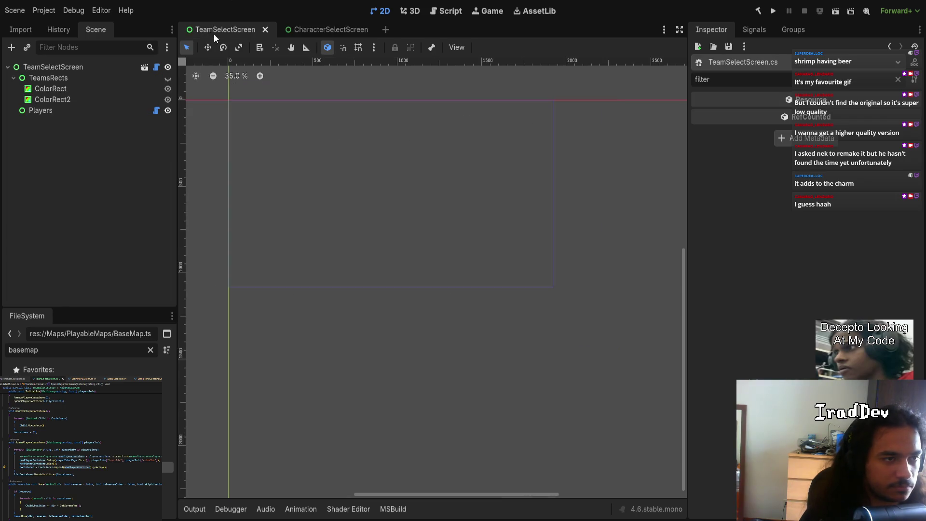
Step: Build and run the .NET project, getting past the game's press-any-key splash
{"action": "left_click_drag", "start_coordinate": [286, 184], "coordinate": [312, 232]}
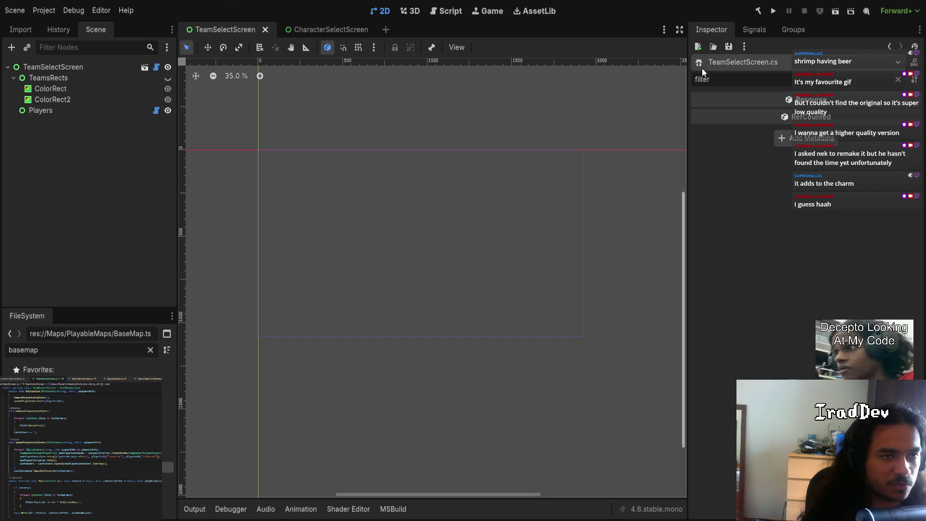
{"action": "left_click", "coordinate": [773, 12]}
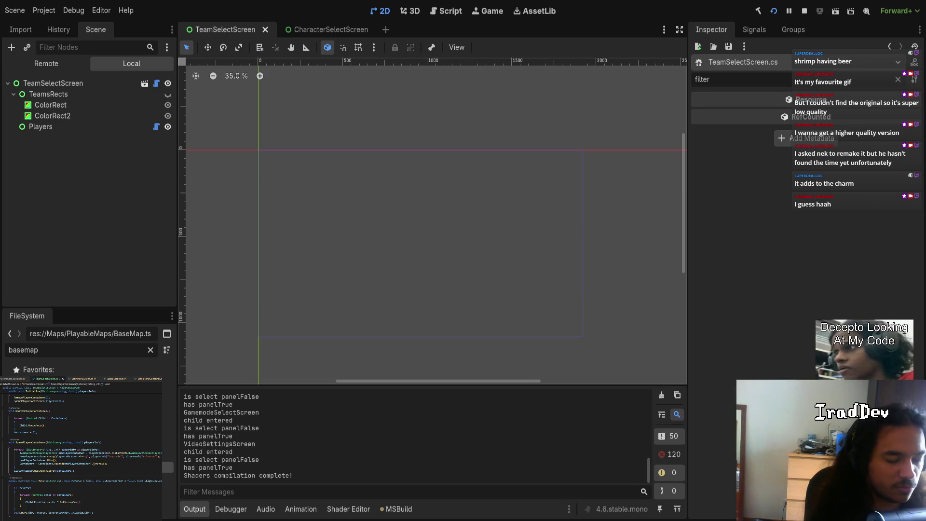
{"action": "key", "text": "Return"}
Step: In the Remote tree, expand Main > MainMenu > TeamSelectScreen > Players to find the player, then stop the game
{"action": "key", "text": "Return"}
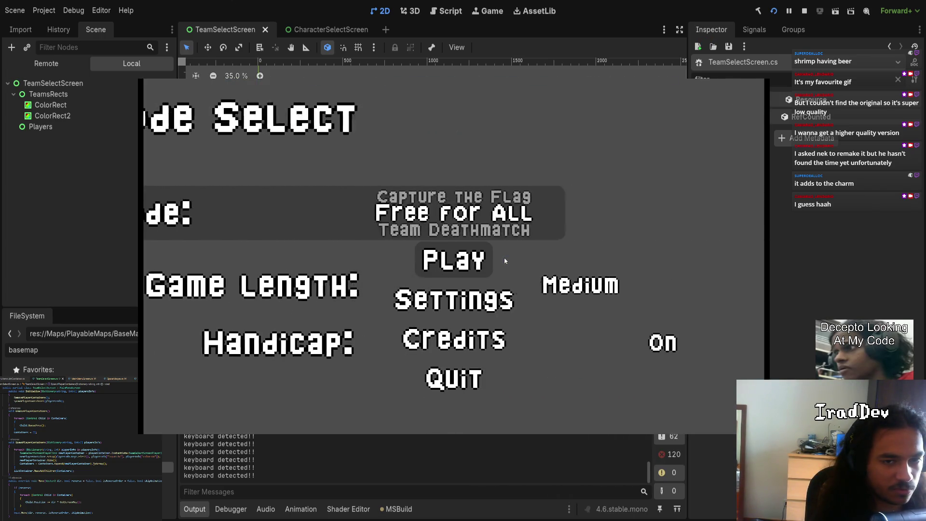
{"action": "key", "text": "Return"}
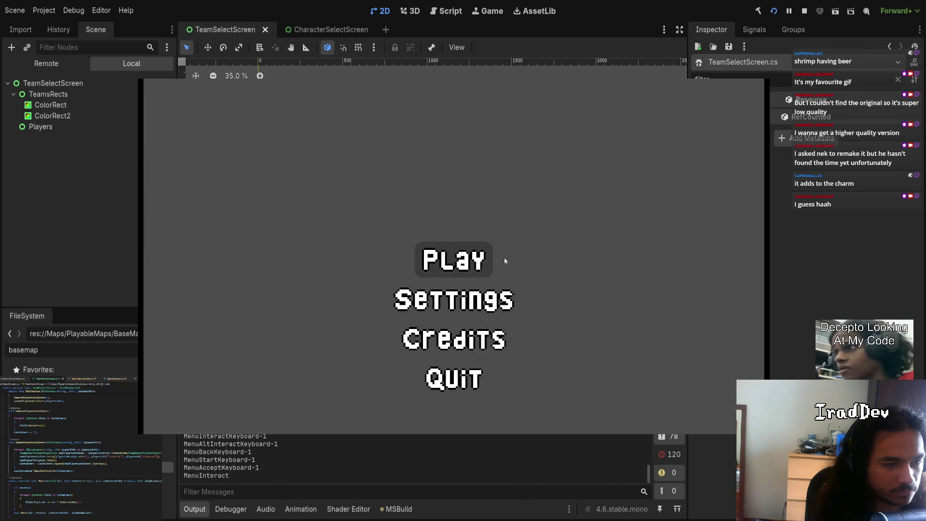
{"action": "left_click", "coordinate": [46, 63]}
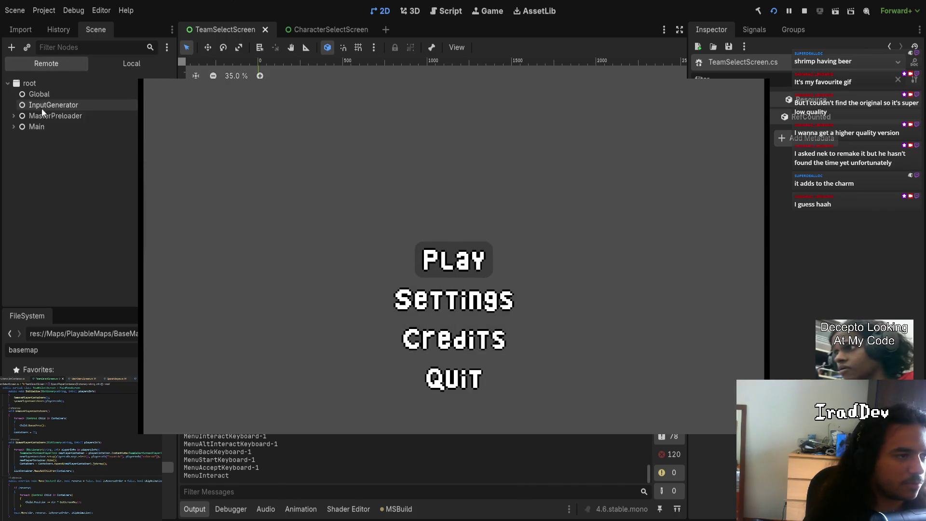
{"action": "left_click", "coordinate": [15, 126]}
{"action": "left_click", "coordinate": [19, 138]}
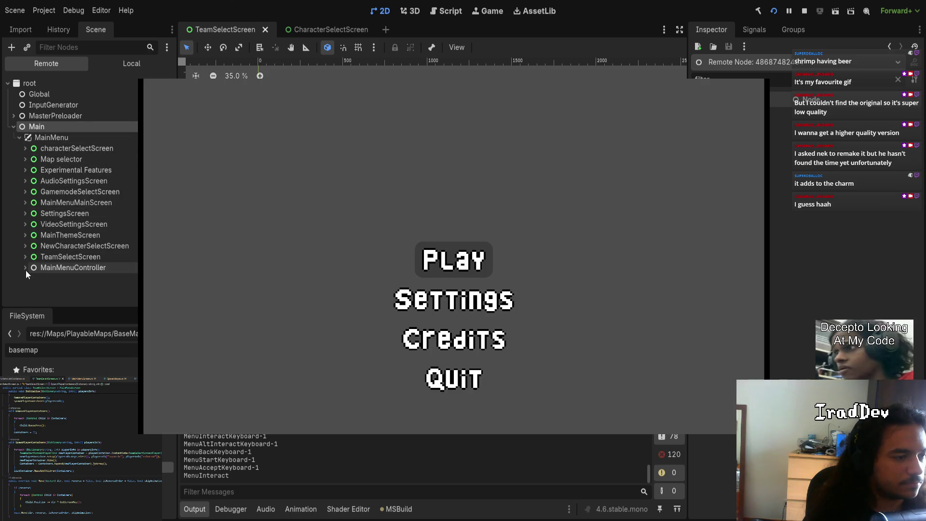
{"action": "left_click", "coordinate": [26, 257]}
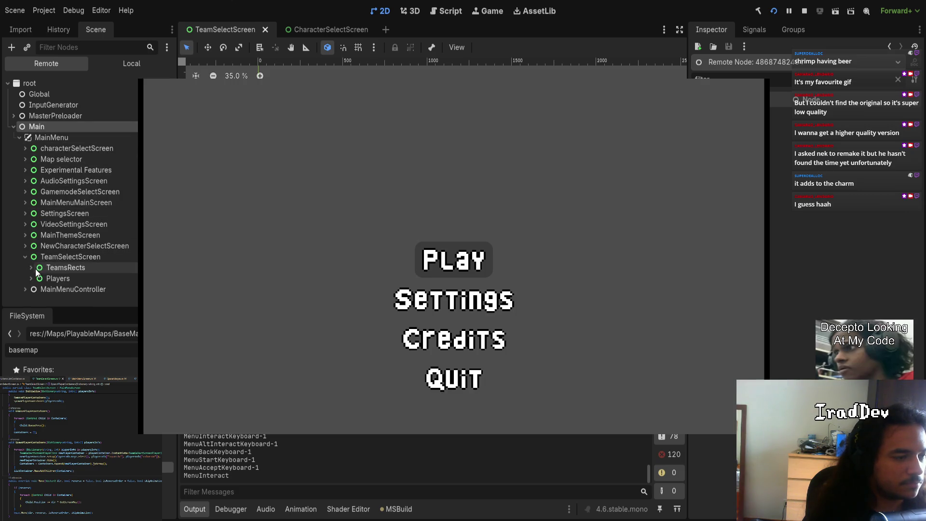
{"action": "left_click", "coordinate": [31, 278]}
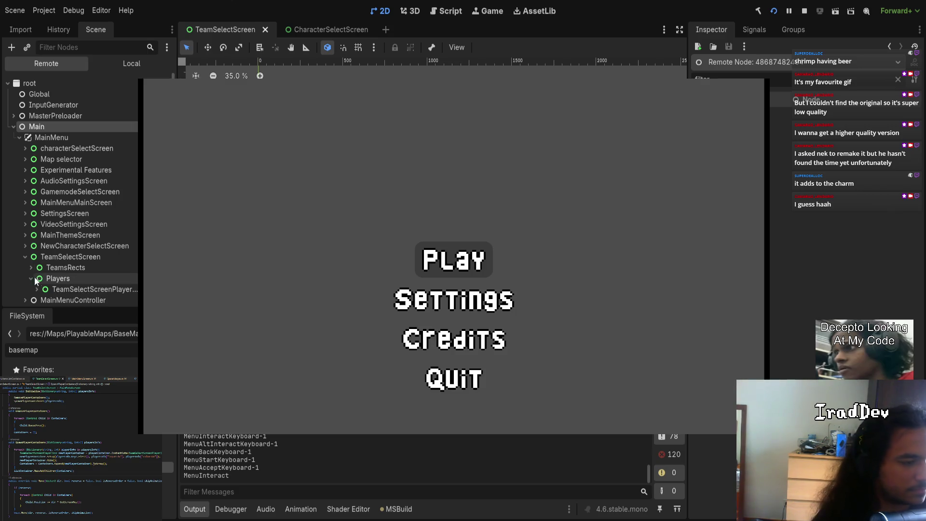
{"action": "left_click", "coordinate": [804, 10]}
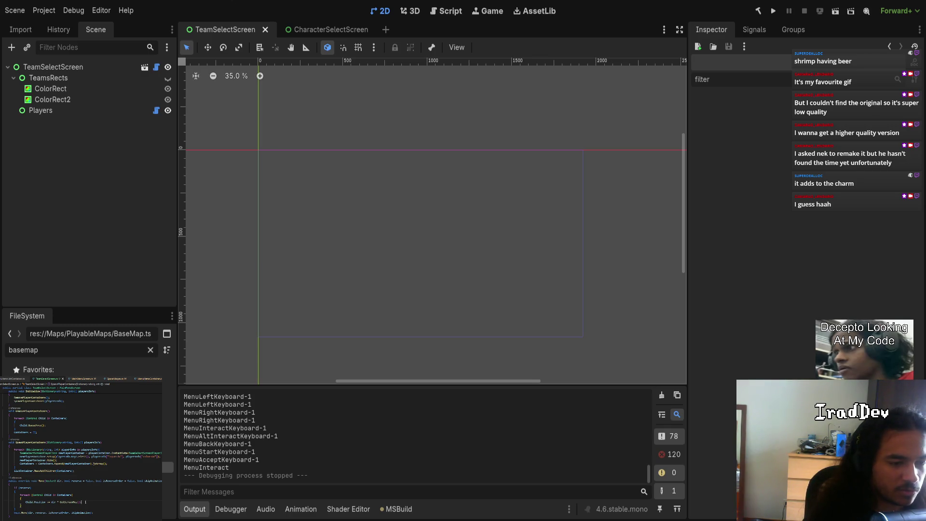
{"action": "left_click", "coordinate": [87, 502]}
Step: Add Child.Show() below the Child.Position line and run the project again
{"action": "key", "text": "Return"}
{"action": "type", "text": "Child.Show();"}
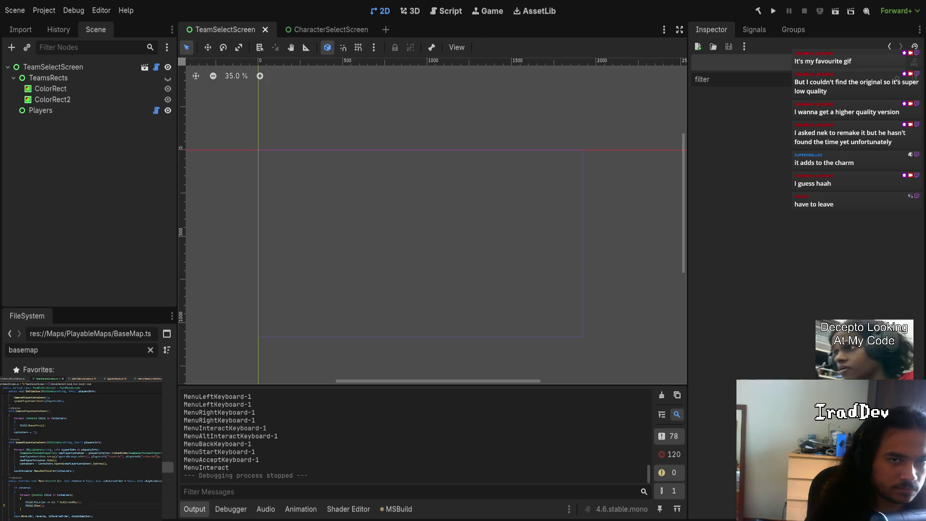
{"action": "left_click", "coordinate": [773, 11]}
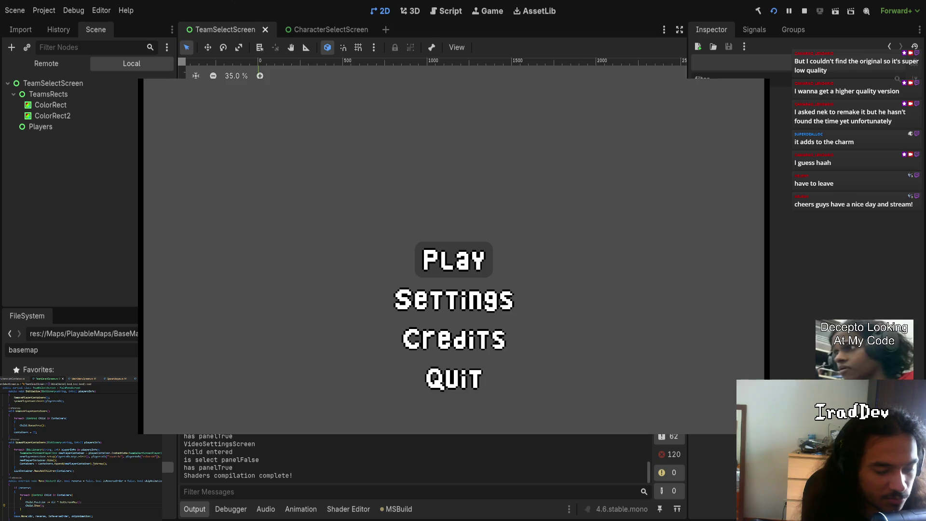
Step: Join as Red through Character Select and move the red player icon with the arrow keys
{"action": "key", "text": "Return"}
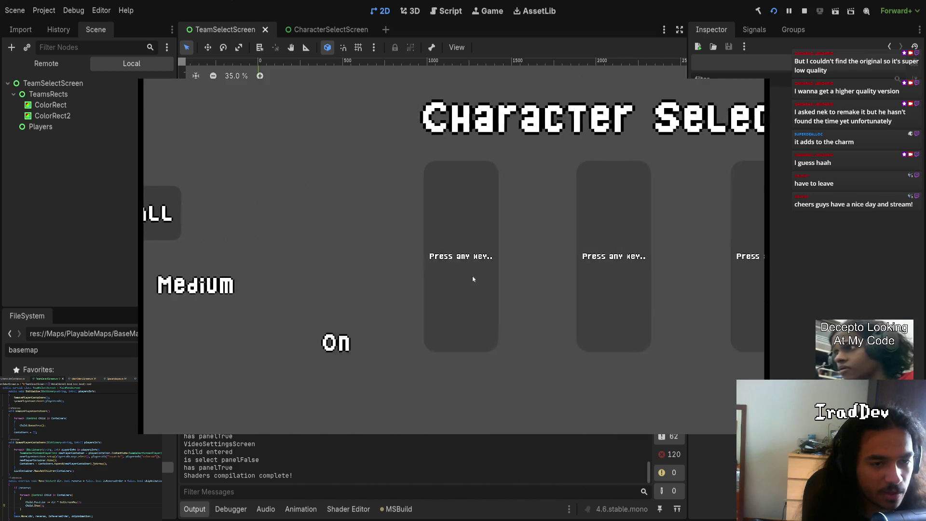
{"action": "key", "text": "Return"}
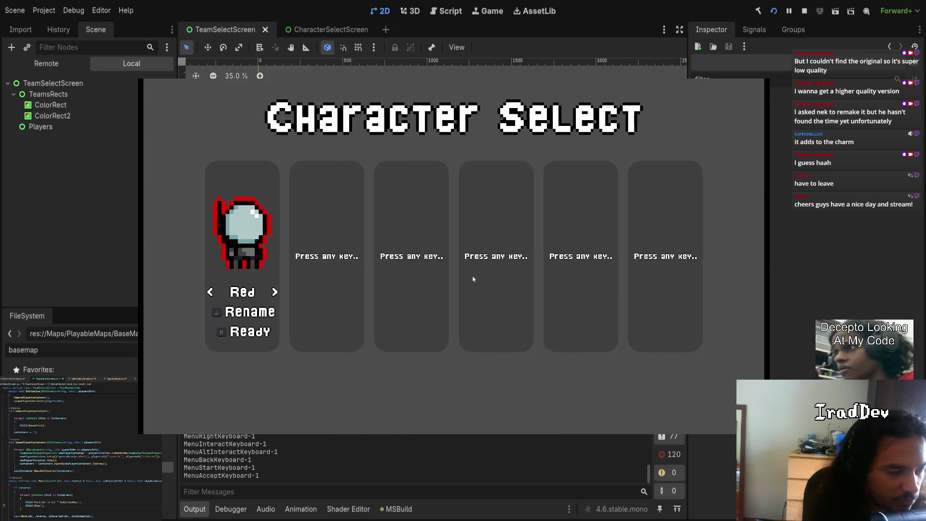
{"action": "key", "text": "Return"}
{"action": "key", "text": "Right"}
{"action": "key", "text": "Left"}
{"action": "key", "text": "Down"}
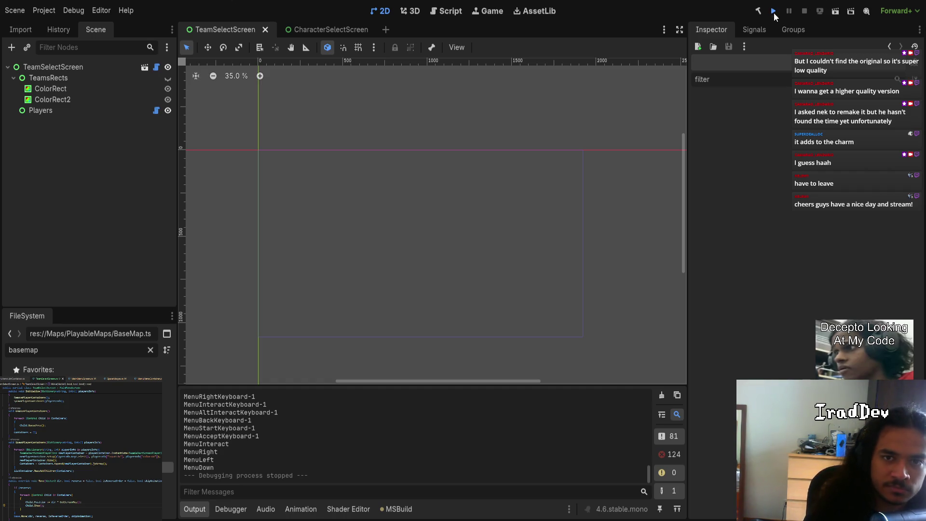
Step: Run the game, pass the title screen, join as player 1, then skip ahead with F8
{"action": "left_click", "coordinate": [774, 12]}
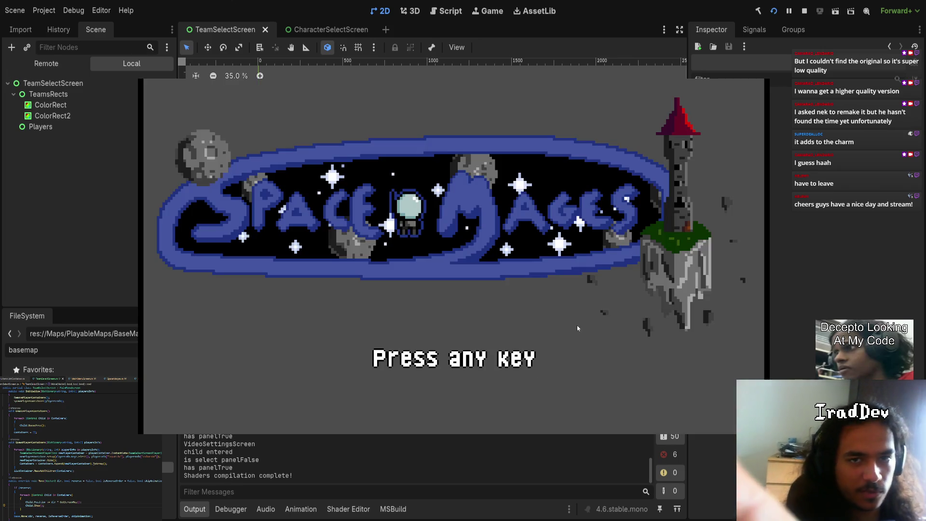
{"action": "key", "text": "Return"}
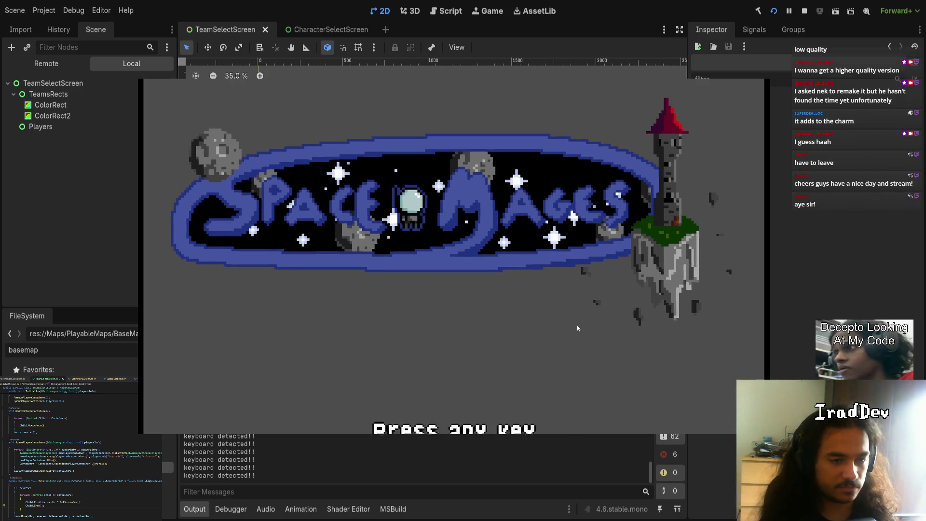
{"action": "key", "text": "Return"}
{"action": "key", "text": "Return"}
{"action": "key", "text": "Return"}
{"action": "key", "text": "Return"}
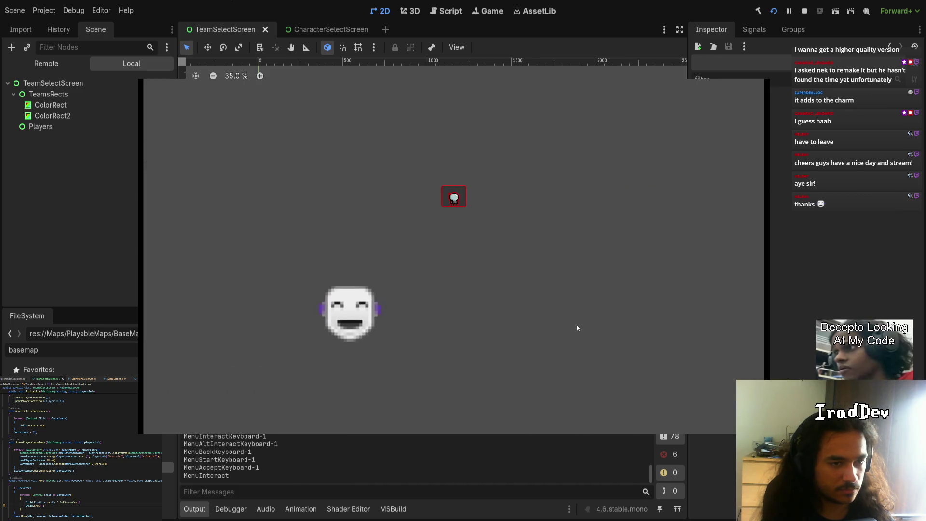
{"action": "key", "text": "F8"}
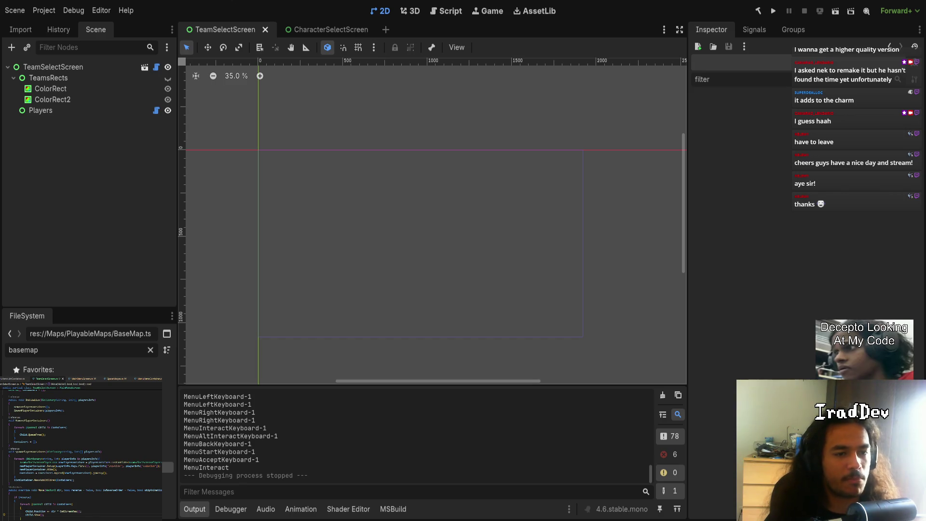
{"action": "scroll", "coordinate": [382, 191], "scroll_direction": "up", "scroll_amount": 2}
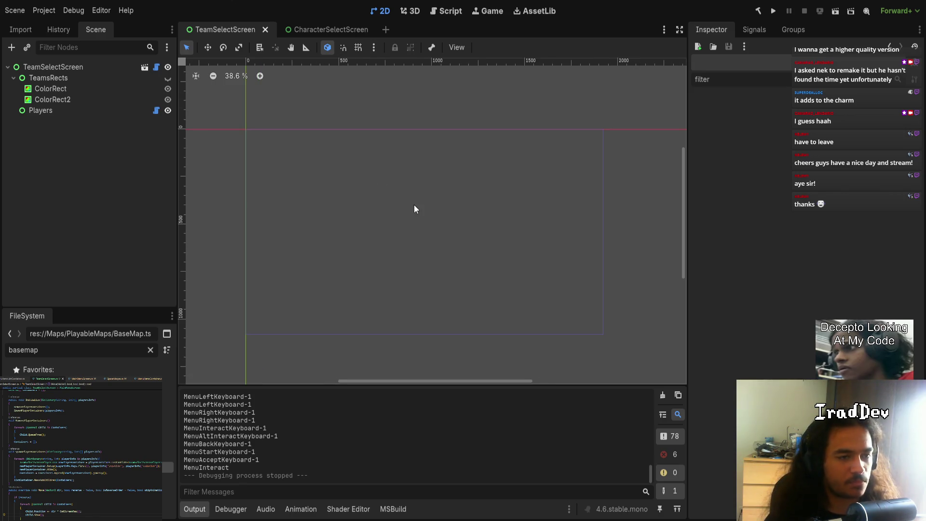
Step: Save TeamSelectScreen, move its tab after CharacterSelectScreen, and open the TeamSelectScreen.cs script
{"action": "key", "text": "ctrl+s"}
{"action": "left_click", "coordinate": [336, 27]}
{"action": "left_click_drag", "start_coordinate": [231, 24], "coordinate": [352, 26]}
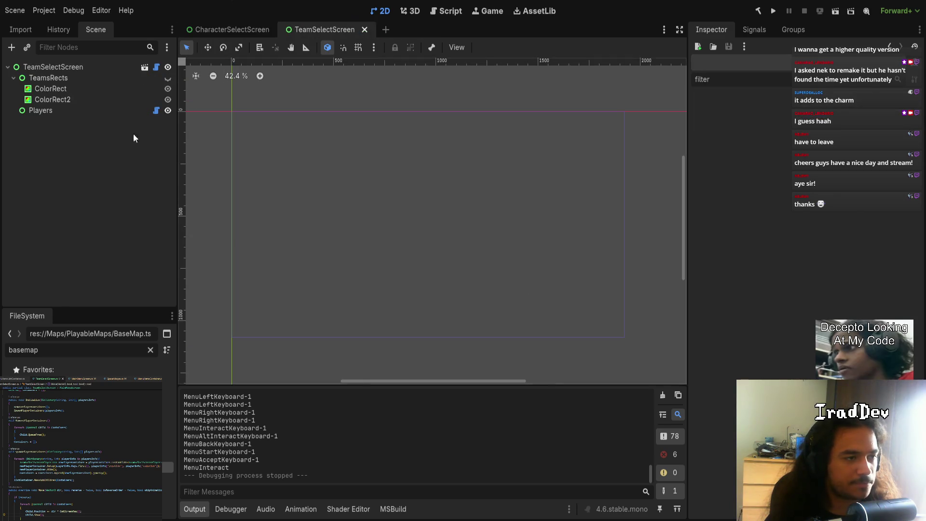
{"action": "left_click", "coordinate": [103, 110]}
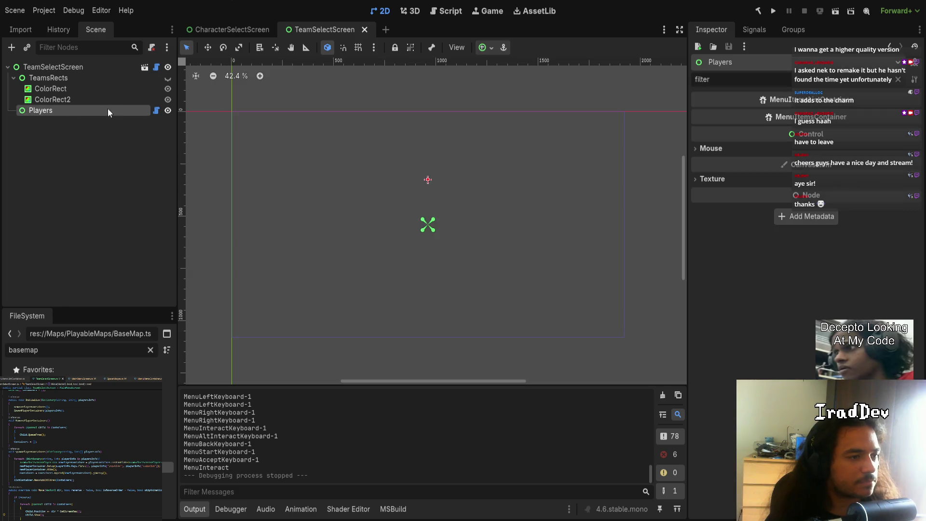
{"action": "left_click", "coordinate": [156, 66]}
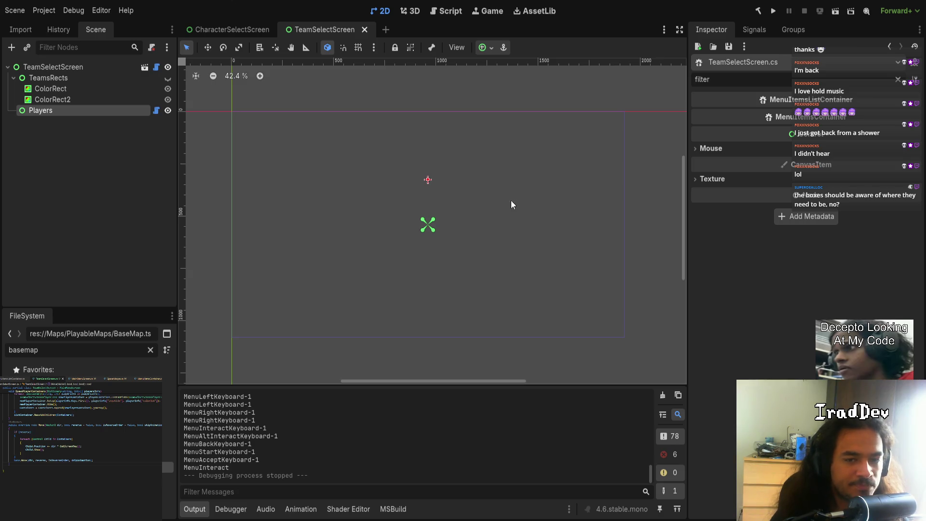
Step: Unhide TeamsRects so the red and blue rectangles show on the canvas, then clear the selection
{"action": "left_click", "coordinate": [167, 77]}
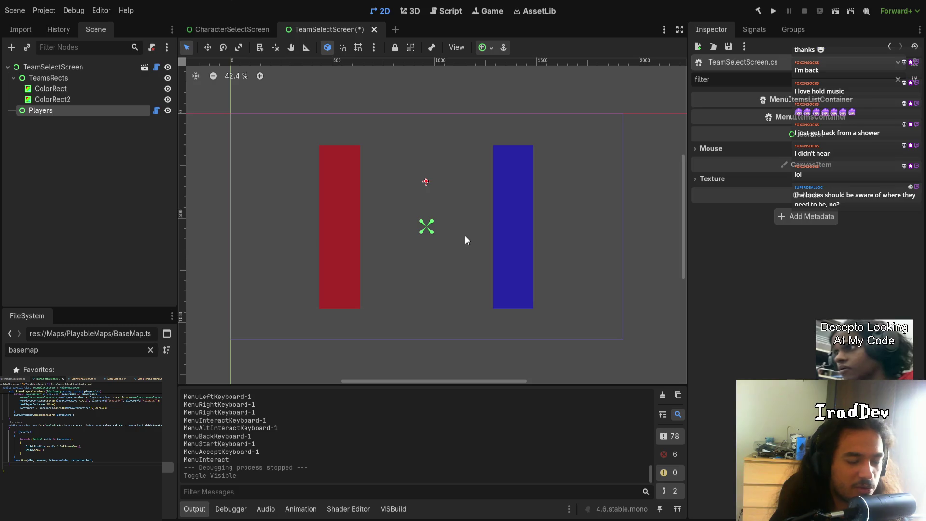
{"action": "left_click", "coordinate": [570, 227]}
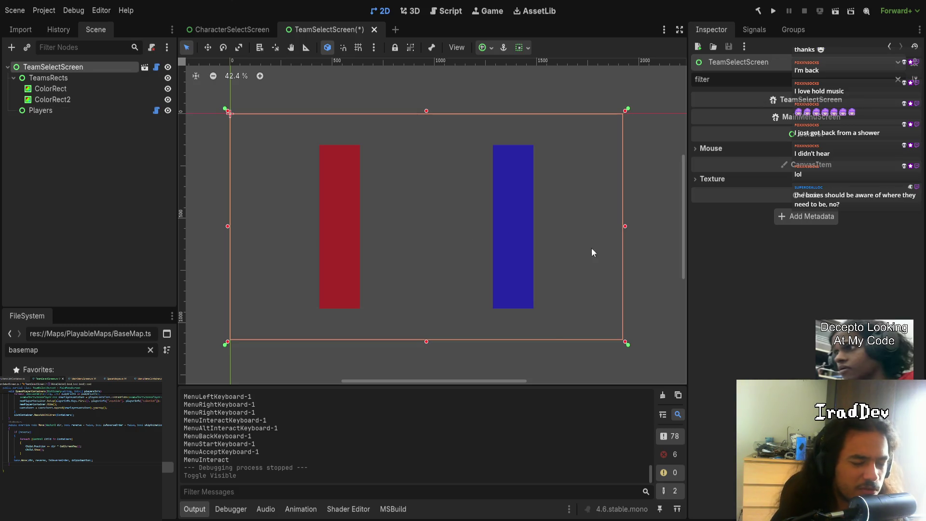
{"action": "left_click", "coordinate": [535, 369]}
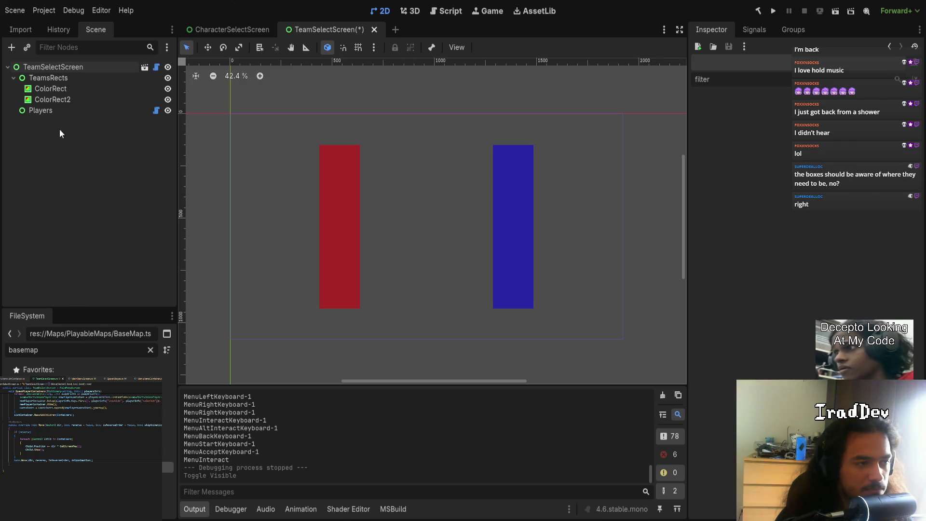
Step: Filter the FileSystem for 'team', open TeamSelectScreenPlayerIcon.tscn, and select its Panel node
{"action": "left_click", "coordinate": [94, 111]}
{"action": "double_click", "coordinate": [76, 349]}
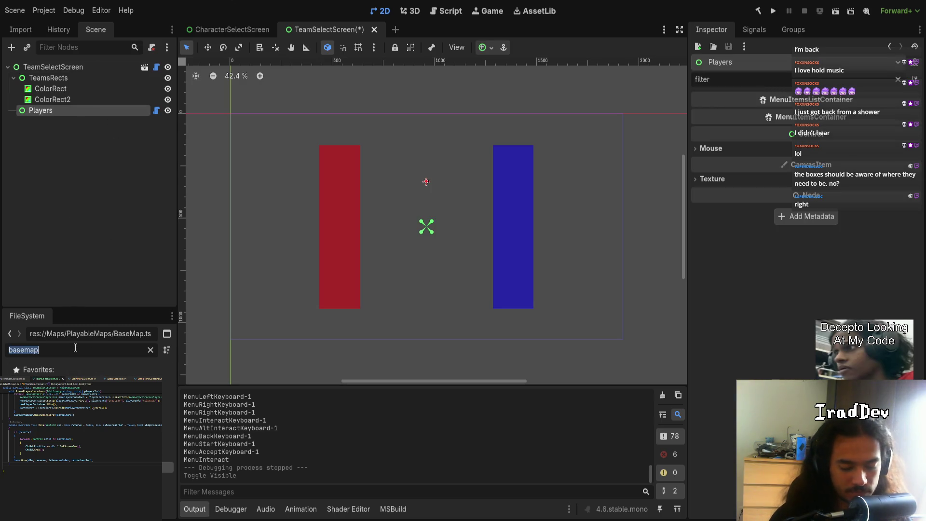
{"action": "type", "text": "team"}
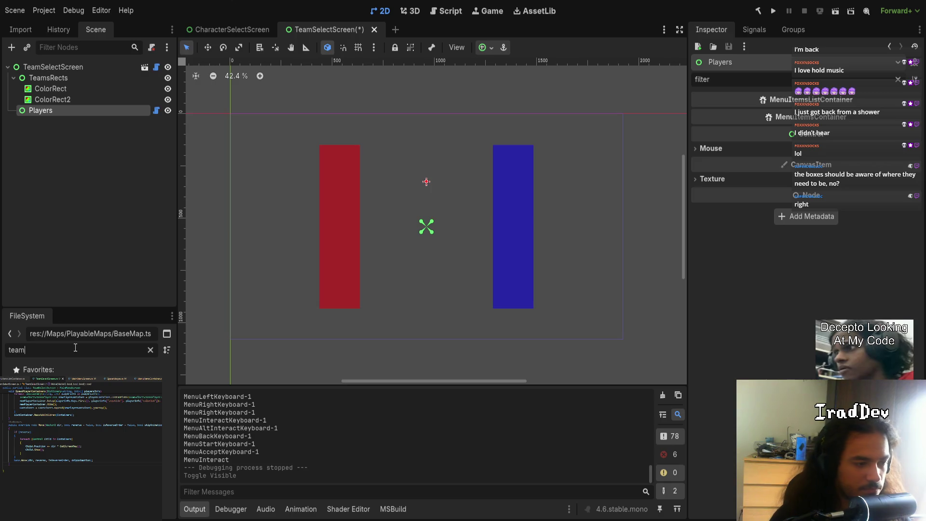
{"action": "key", "text": "Down"}
{"action": "key", "text": "Return"}
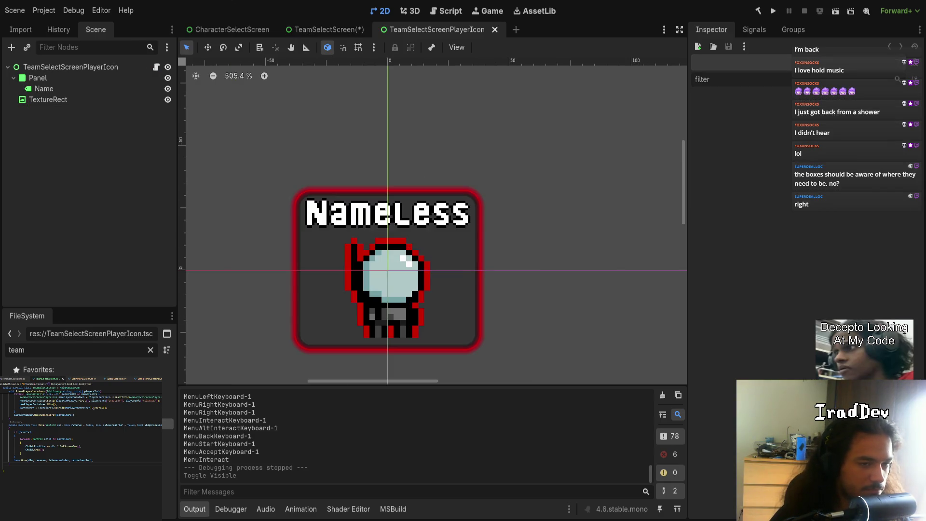
{"action": "left_click", "coordinate": [155, 77]}
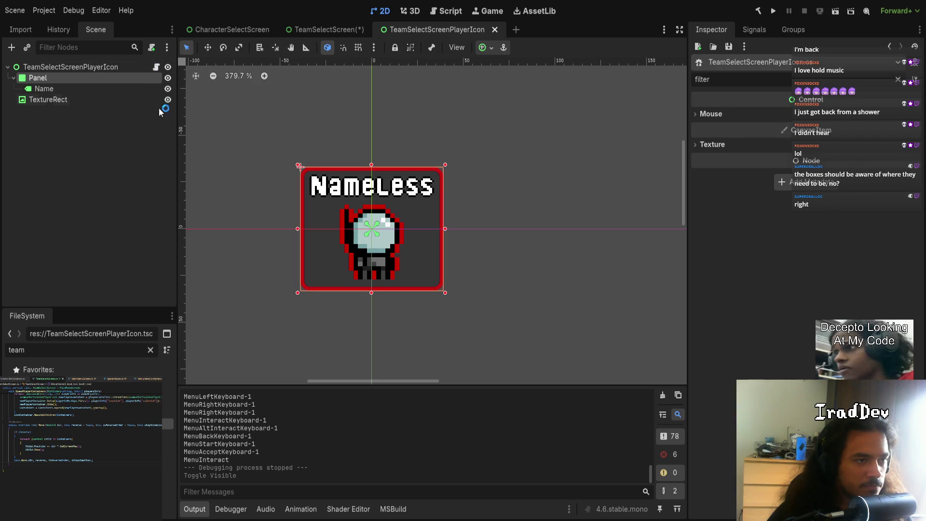